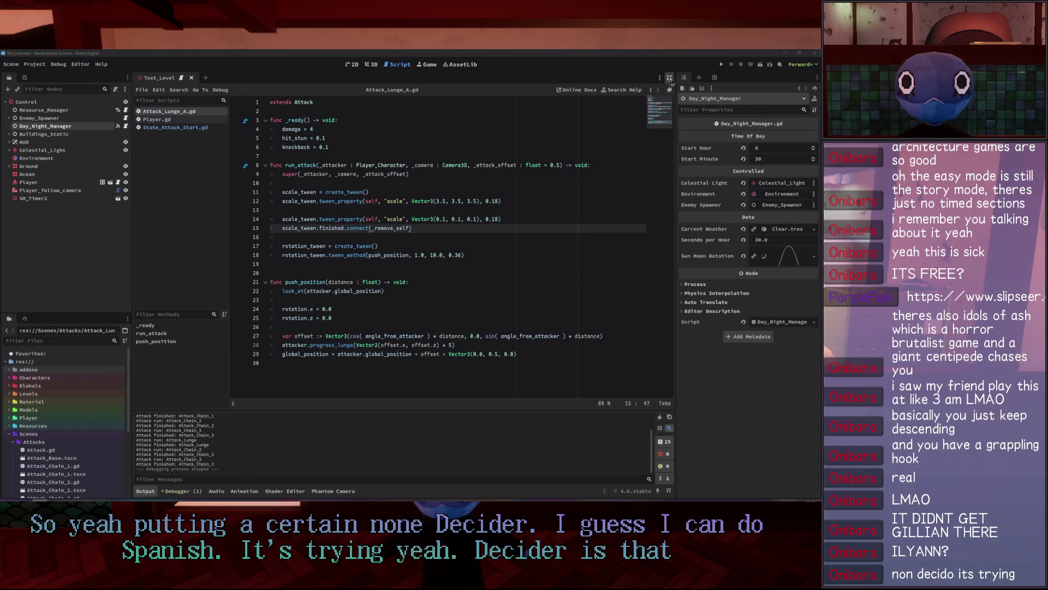
Check the progress_lunge call on line 28 of Attack_Lunge_A.gd, then view that function in Player.gd.
click(371, 64)
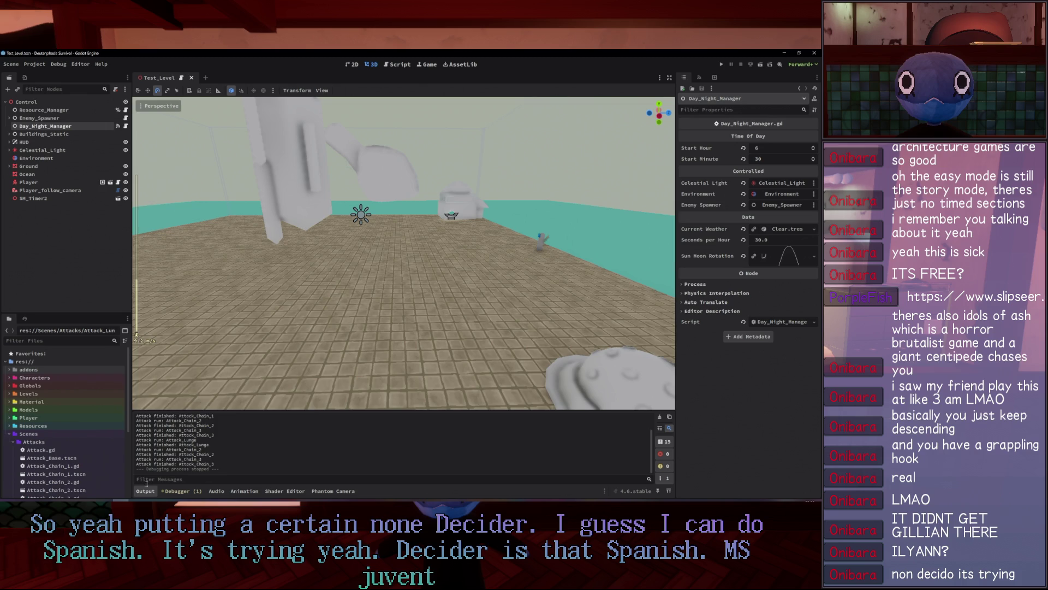
click(425, 64)
click(408, 64)
click(469, 345)
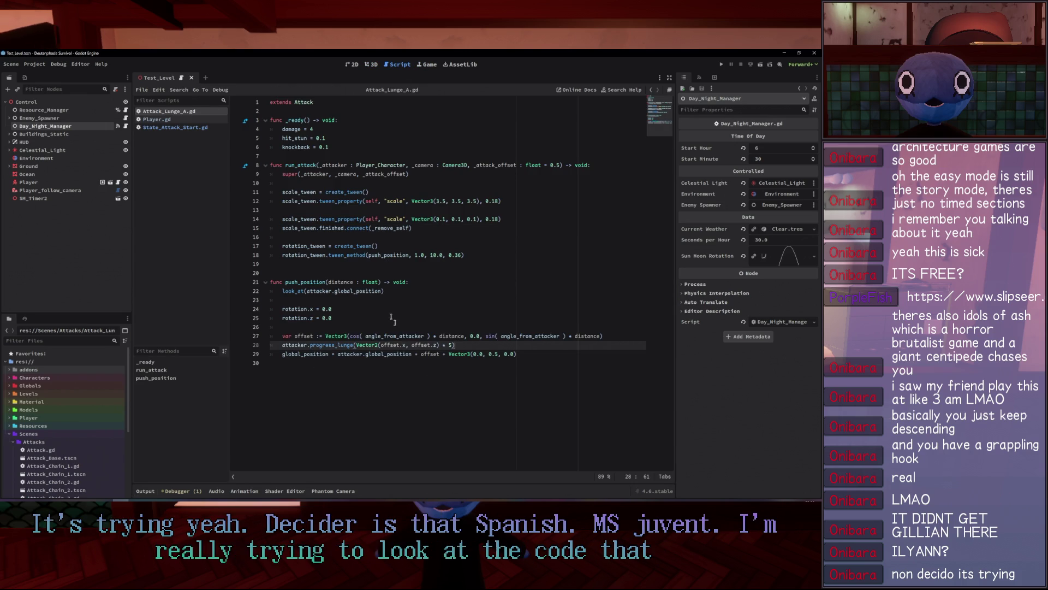
drag(455, 345, 286, 345)
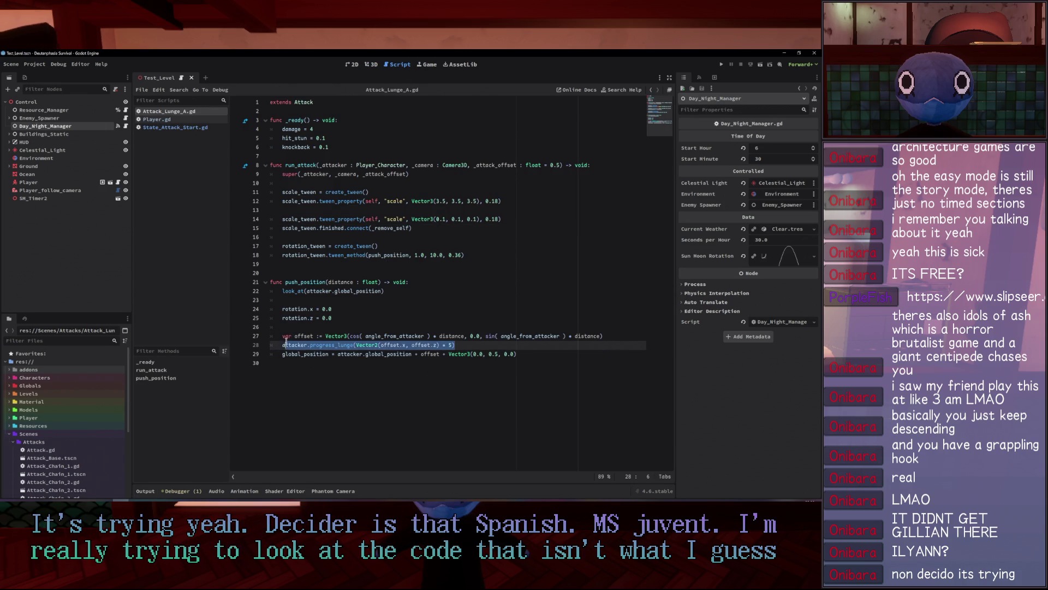
key(End)
key(Left)
key(Left)
key(Left)
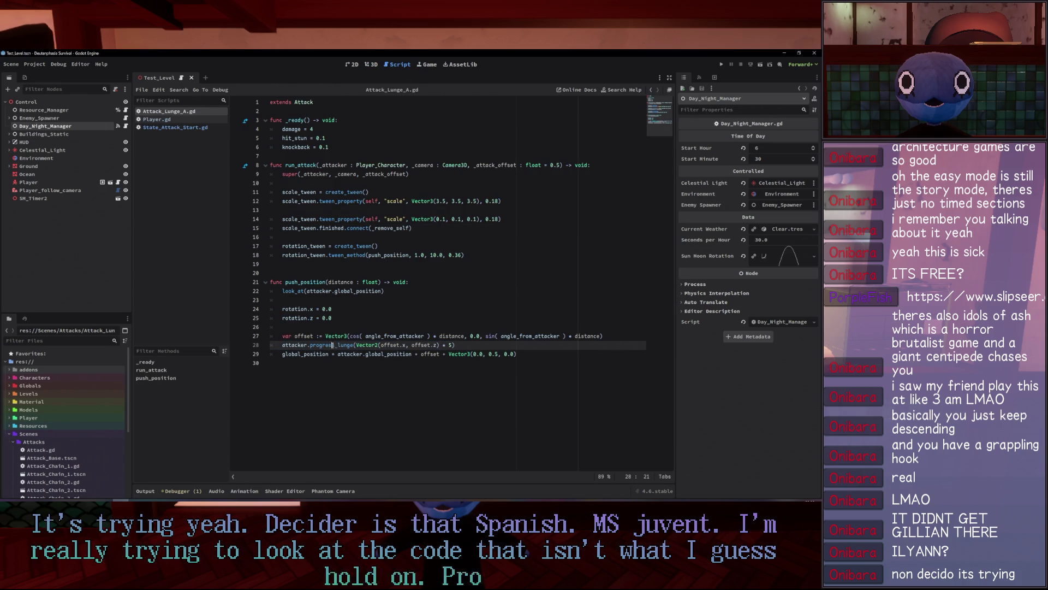
click(163, 119)
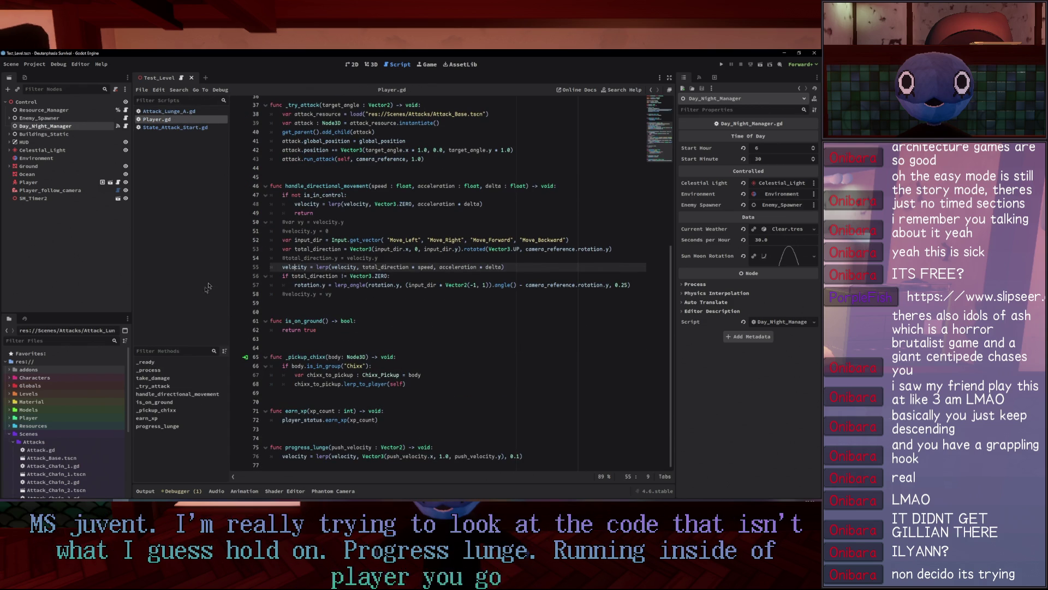
Add print("Progressing lunge") as the first line of progress_lunge in Player.gd.
click(548, 455)
click(556, 446)
key(Return)
text(rint("Progr)
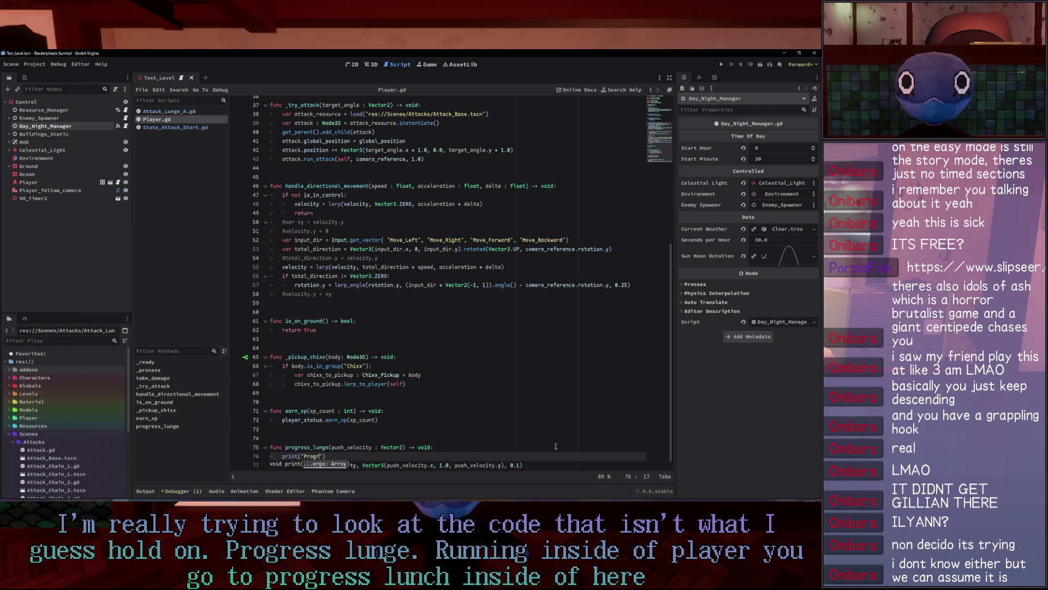
text(ng lunge)
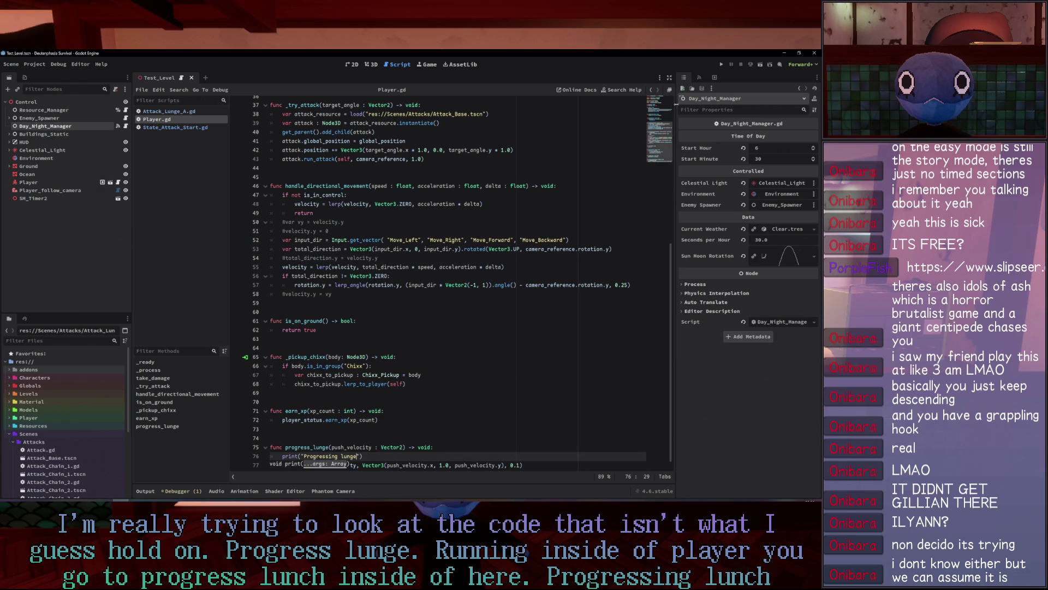
Run the game, perform several lunge attacks to confirm the message logs, then stop it.
key(F5)
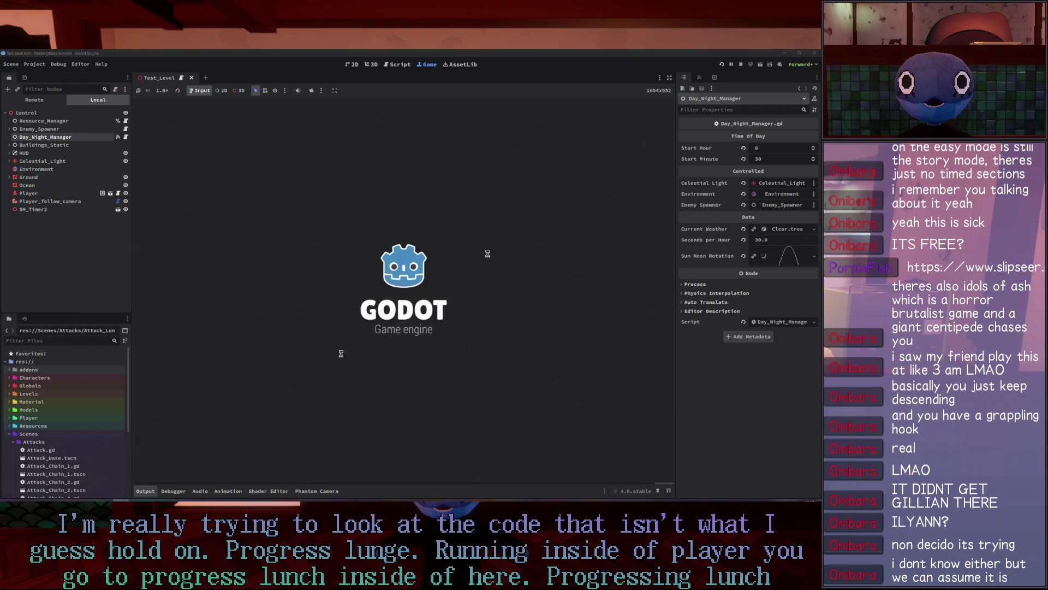
click(207, 355)
click(235, 284)
click(257, 235)
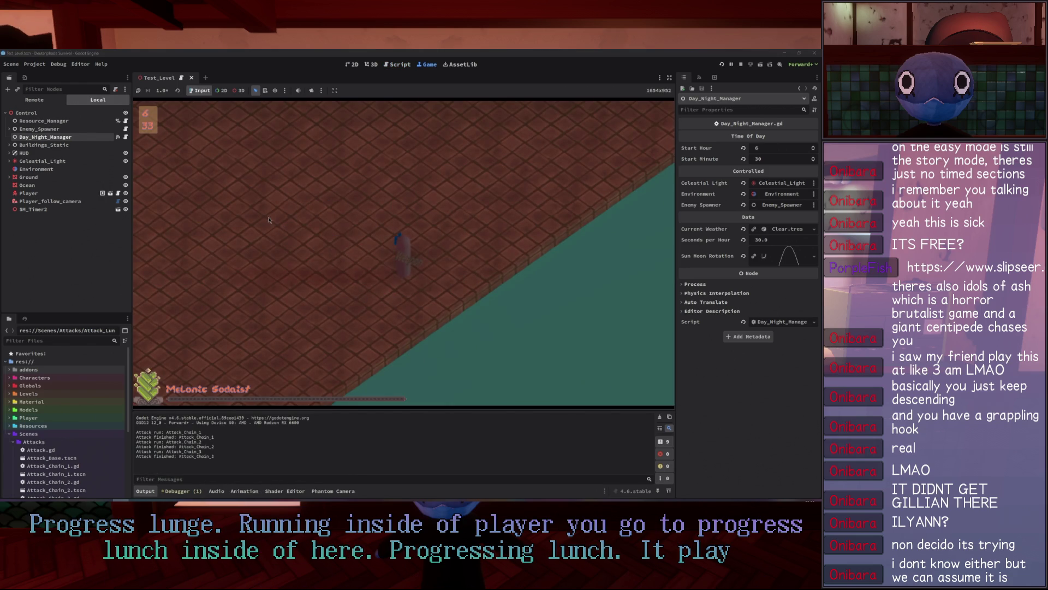
click(275, 190)
click(276, 192)
click(276, 192)
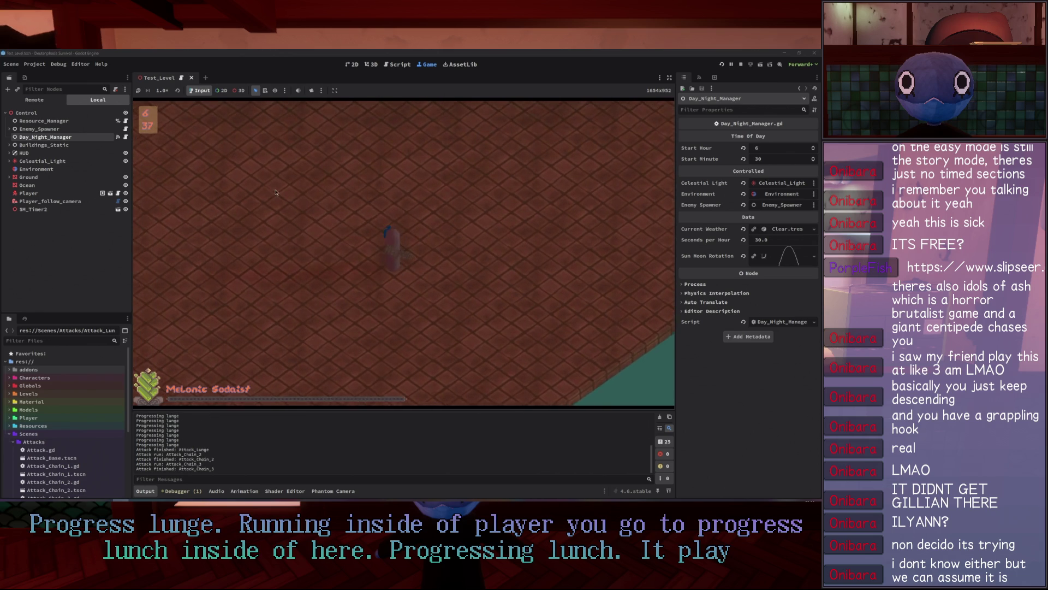
key(F8)
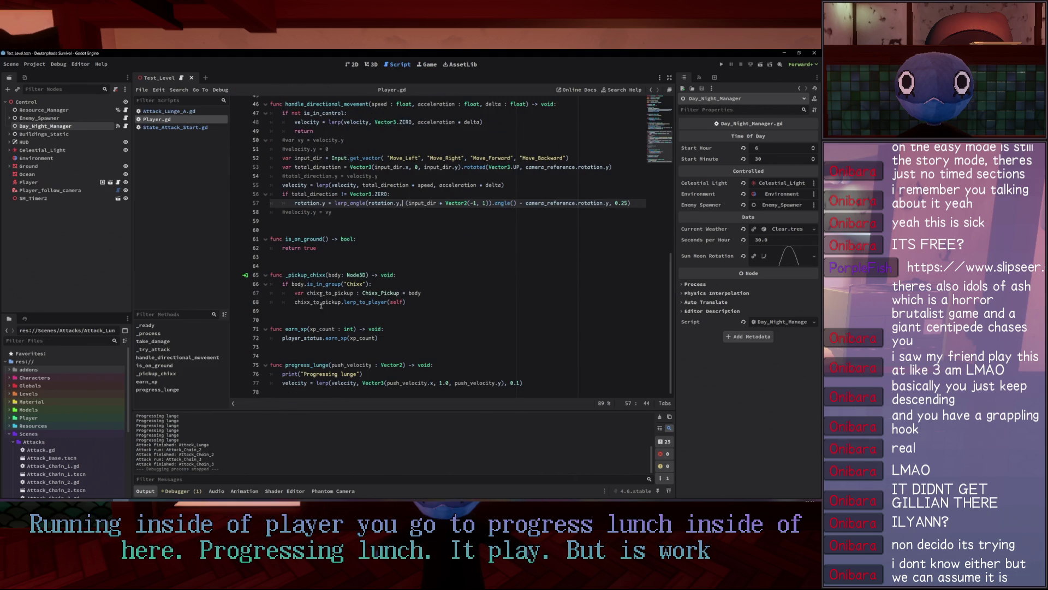
In State_Attack_Start.gd, move player.move_and_slide() from the end of run to below super(delta, player).
click(169, 112)
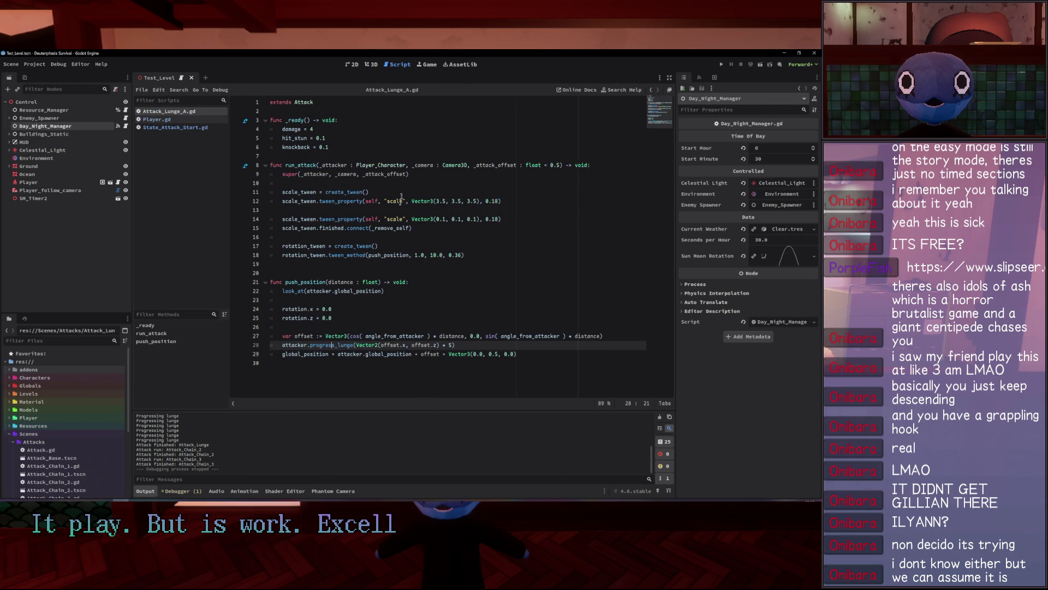
click(186, 126)
scroll(382, 246, down, 5)
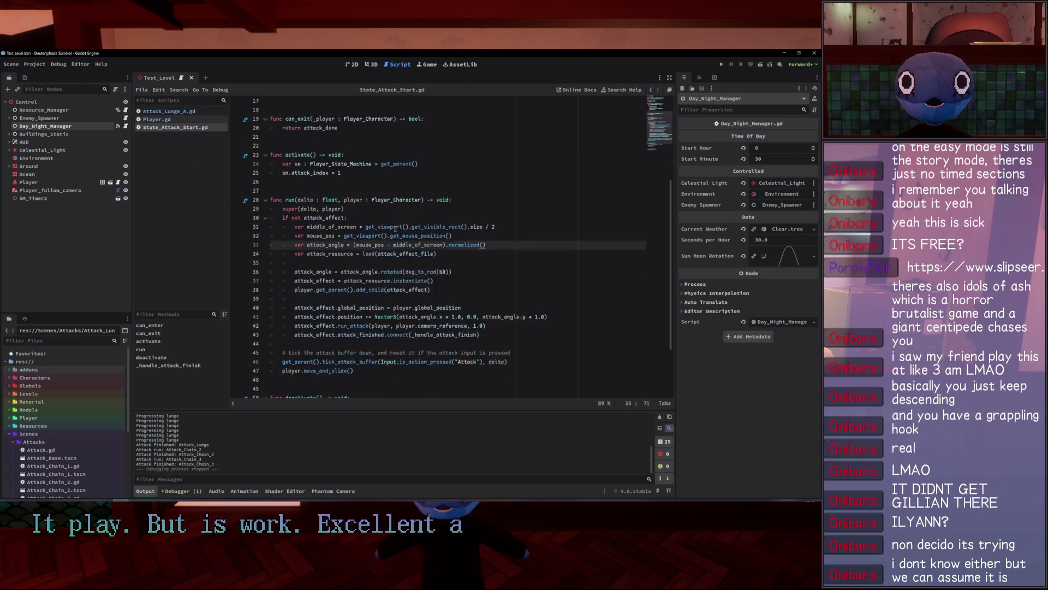
click(263, 293)
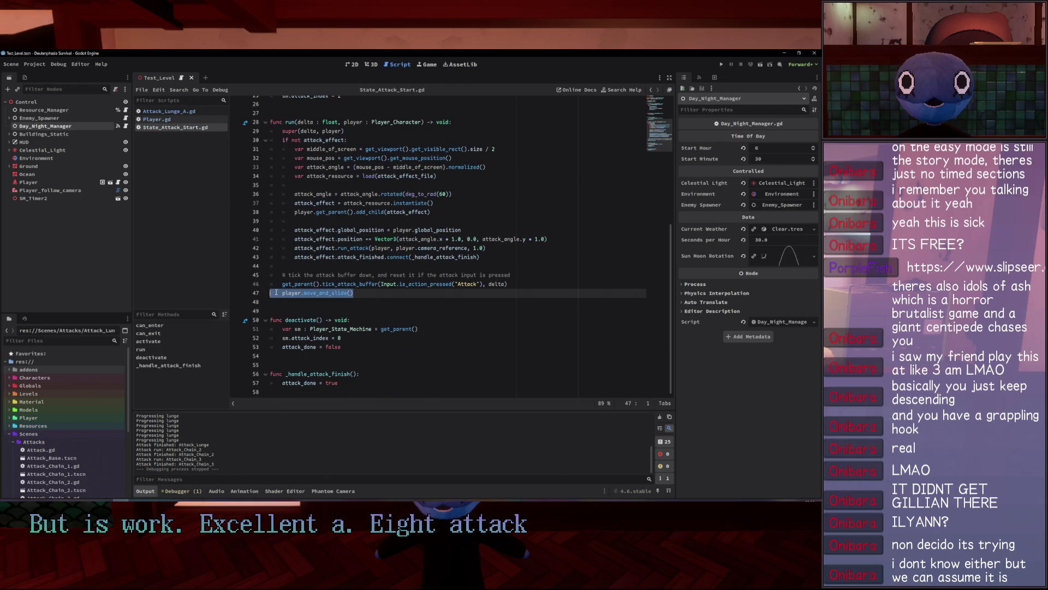
key(BackSpace)
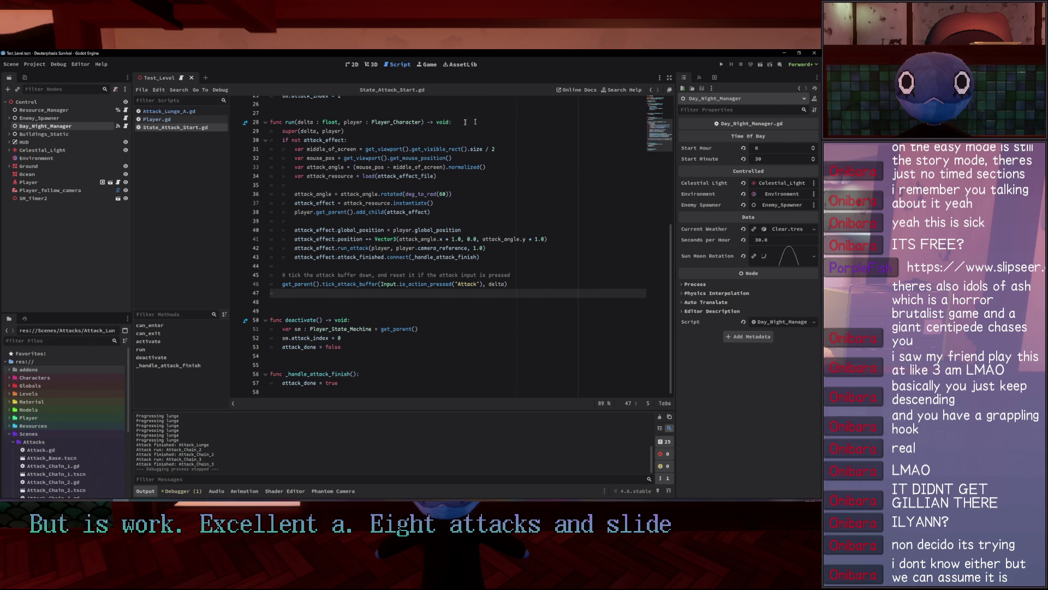
click(477, 131)
key(Return)
text(player.move_and_slide())
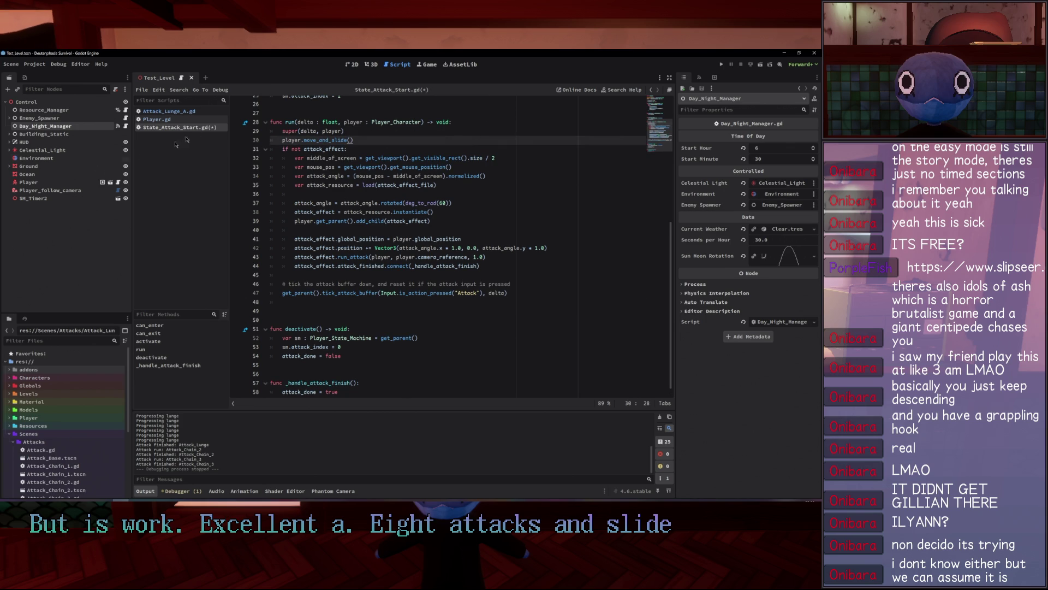
Check the parent Player_State run function, then run the game and attack twice.
ctrl+click(293, 133)
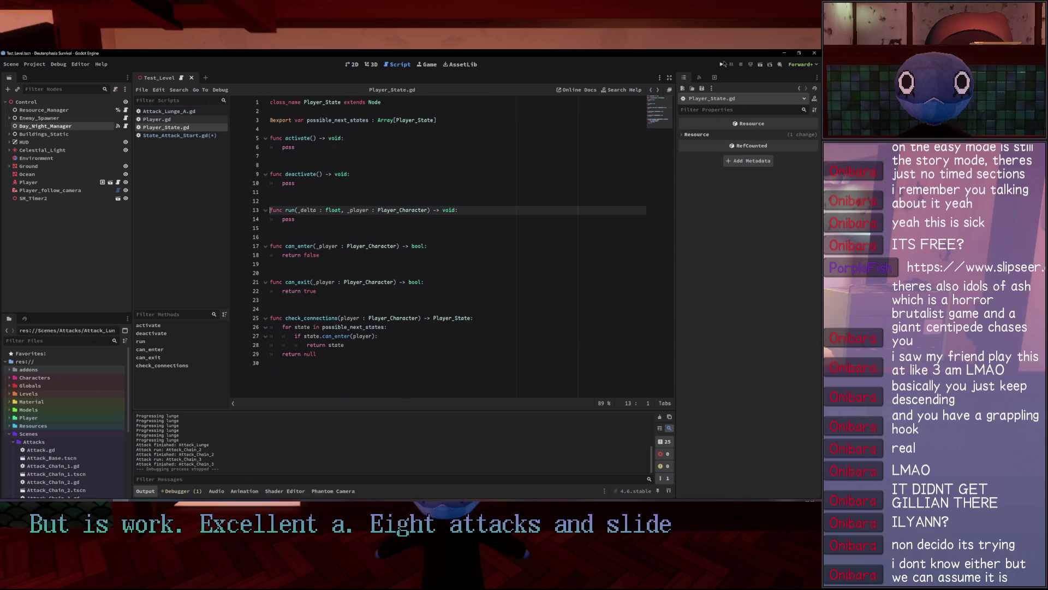
click(723, 64)
click(268, 145)
click(269, 146)
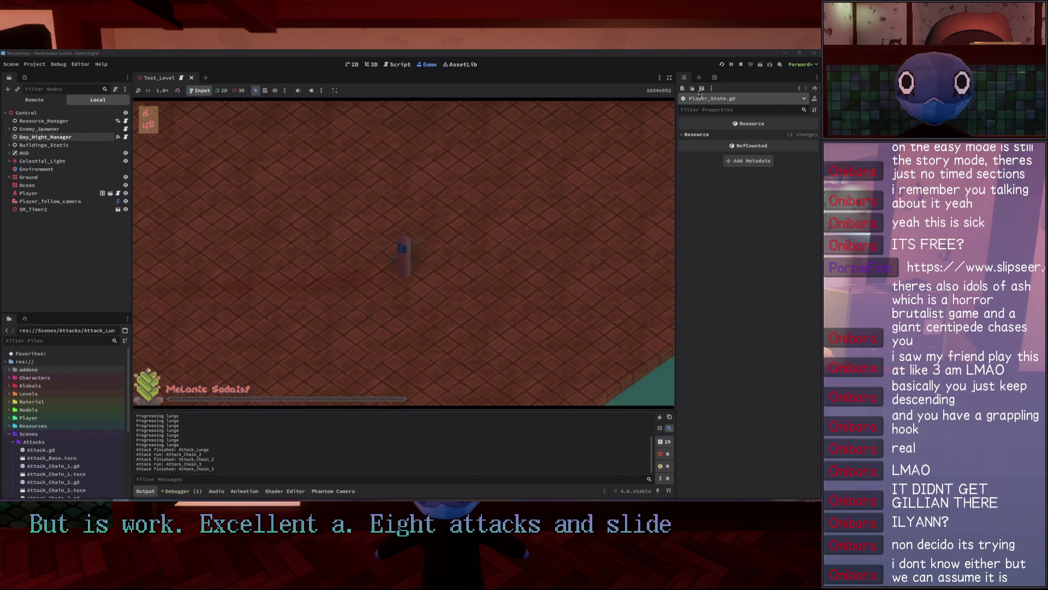
Stop the game and cut player.move_and_slide() out of State_Attack_Start.gd's run function.
click(741, 63)
click(362, 190)
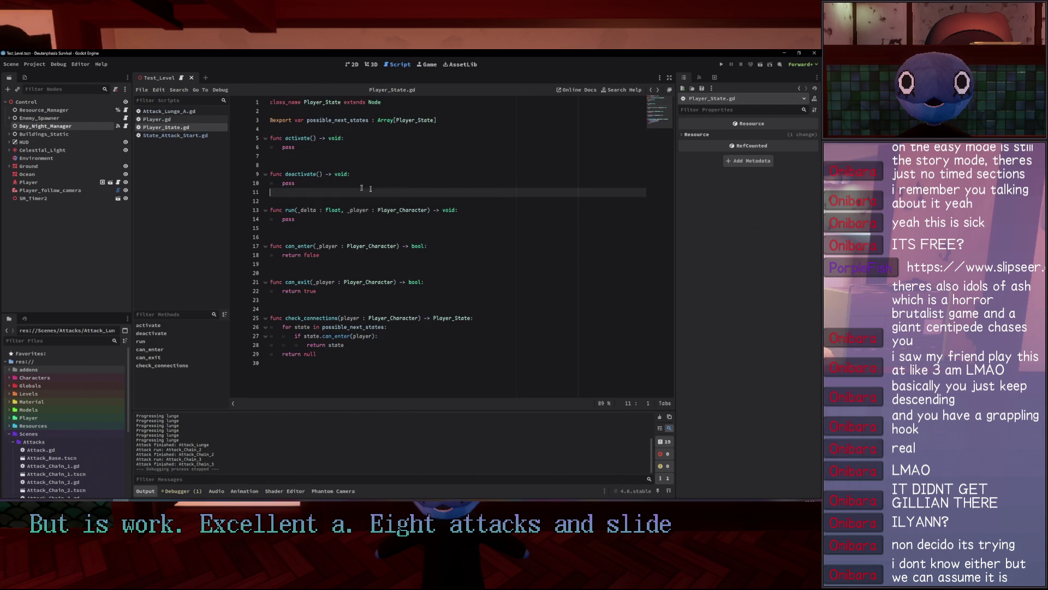
key(alt+Left)
key(alt+Left)
click(185, 128)
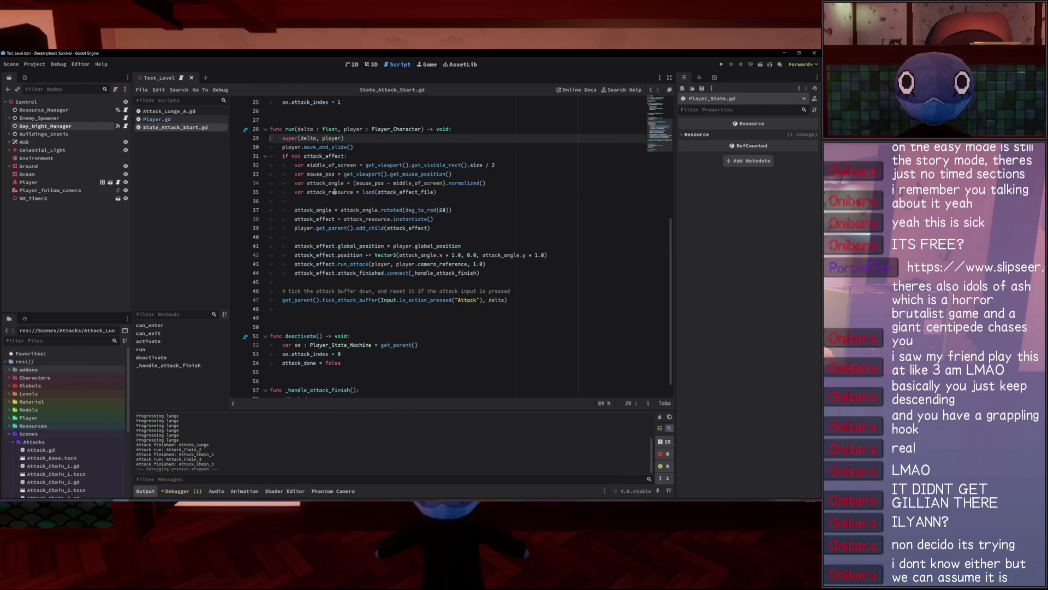
drag(355, 148, 256, 149)
key(ctrl+x)
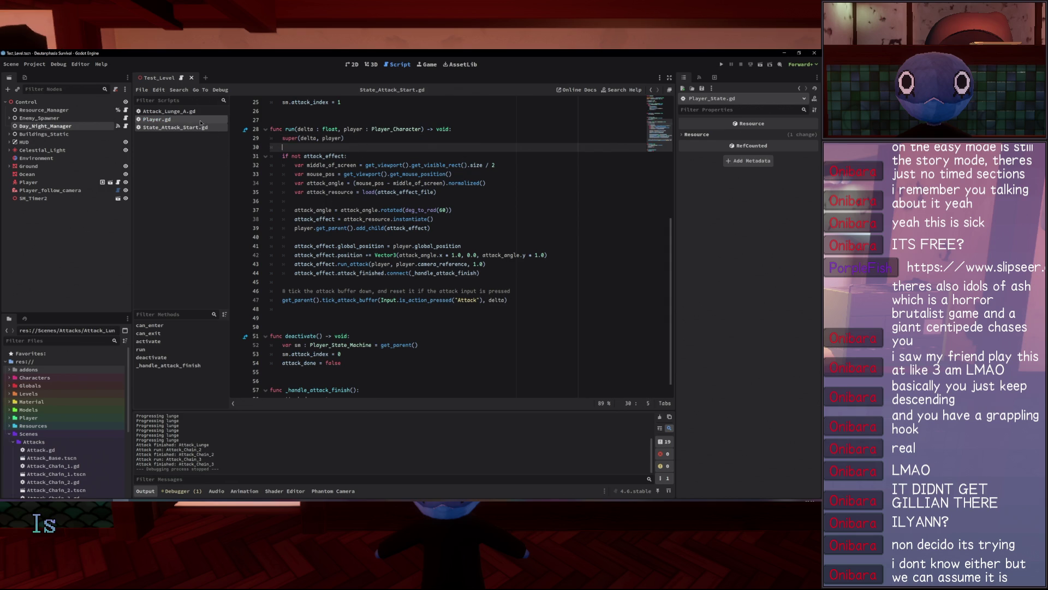
Try placing it after the velocity line of progress_lunge in Player.gd, then undo.
click(200, 120)
scroll(331, 371, down, 1)
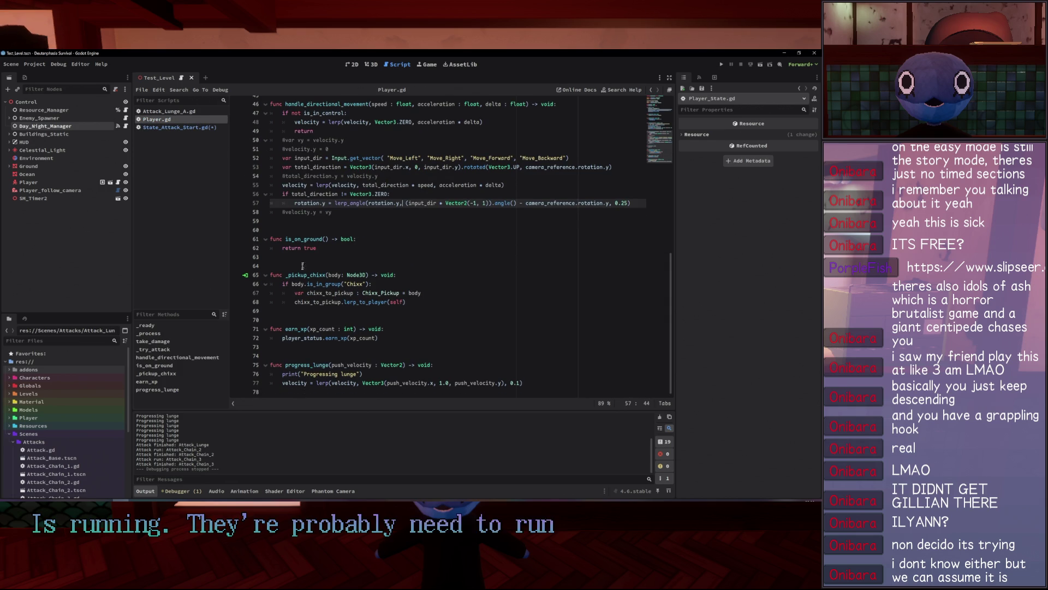
click(571, 383)
key(Return)
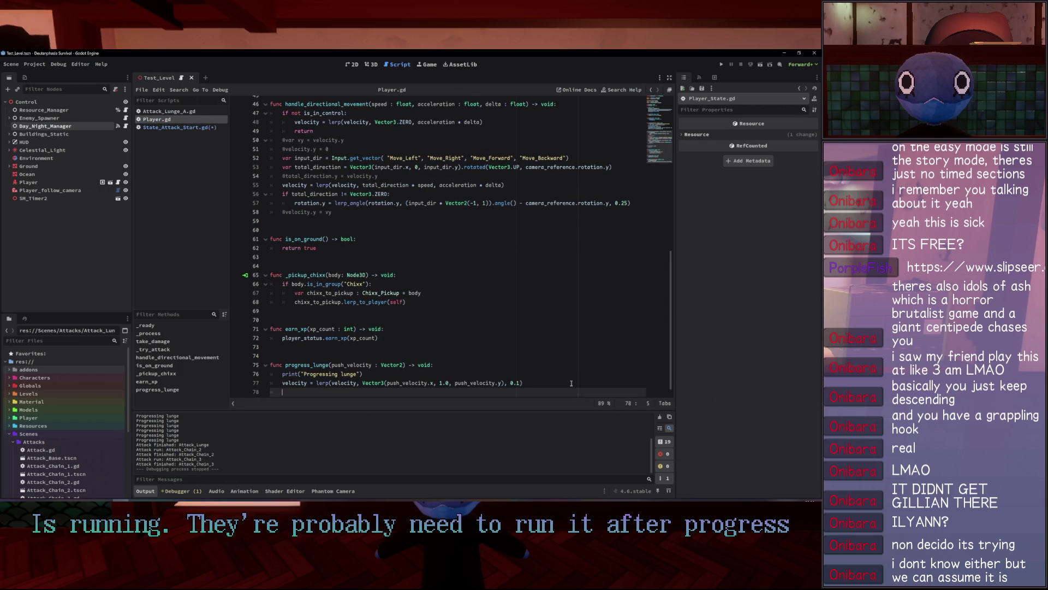
key(ctrl+z)
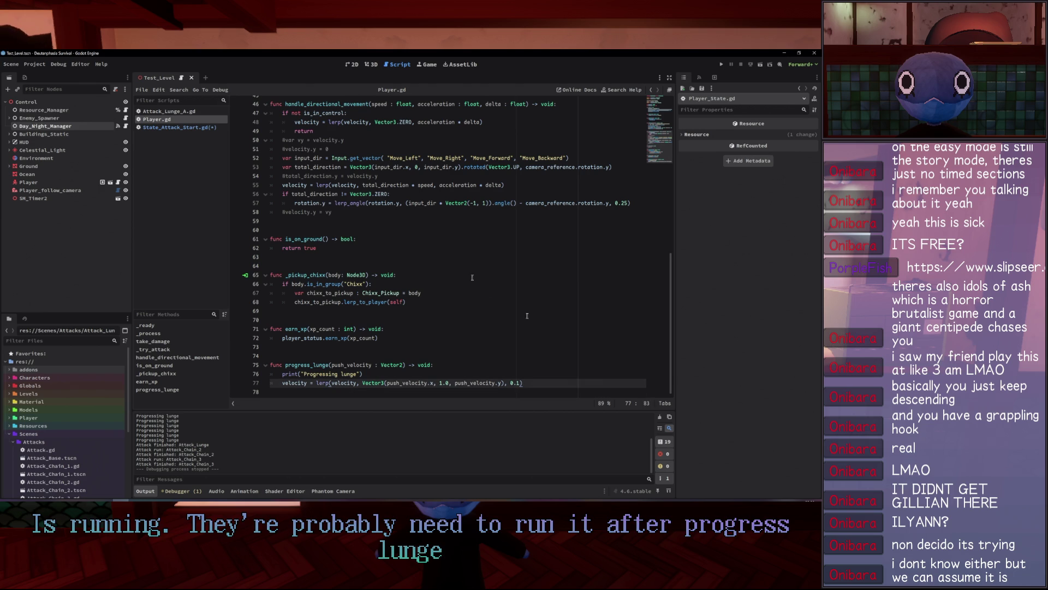
Add it at the end of push_position in Attack_Lunge_A.gd as attacker.move_and_slide(), then run the game.
click(167, 111)
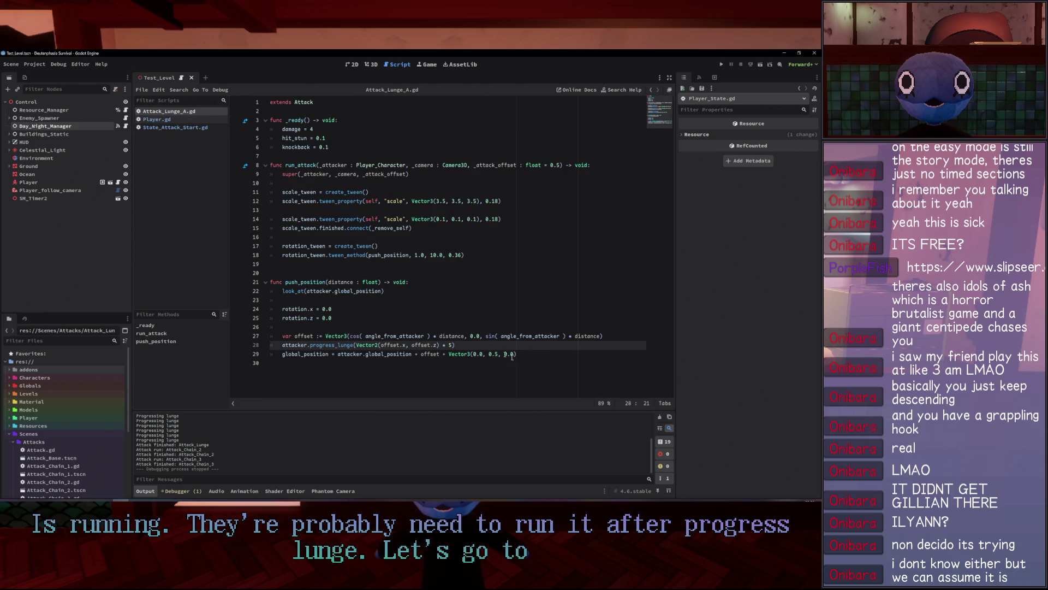
click(568, 354)
key(Return)
text(player.move_and_slide())
key(ctrl+s)
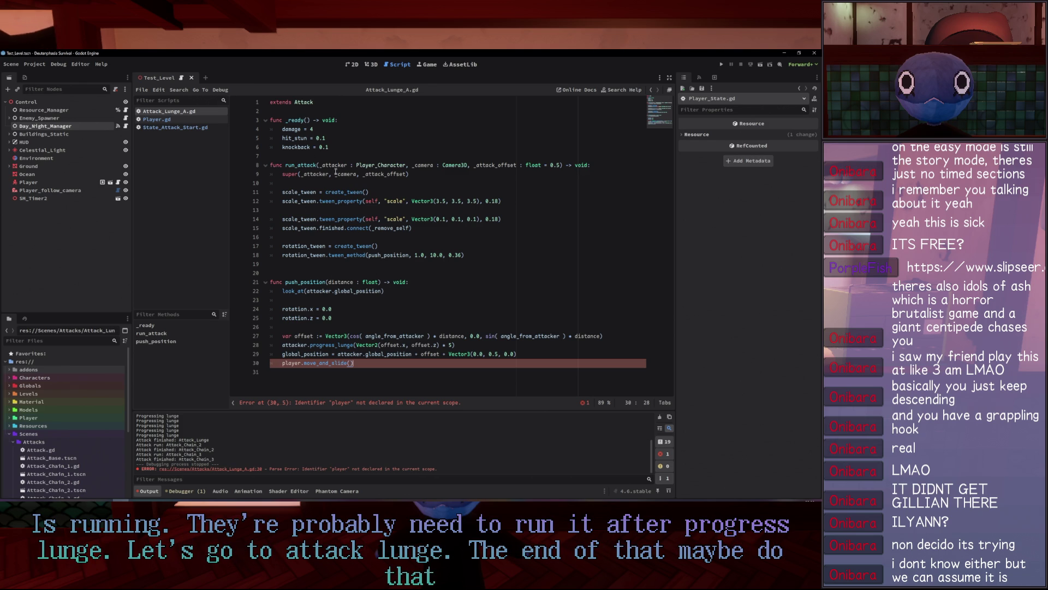
double_click(315, 174)
click(291, 363)
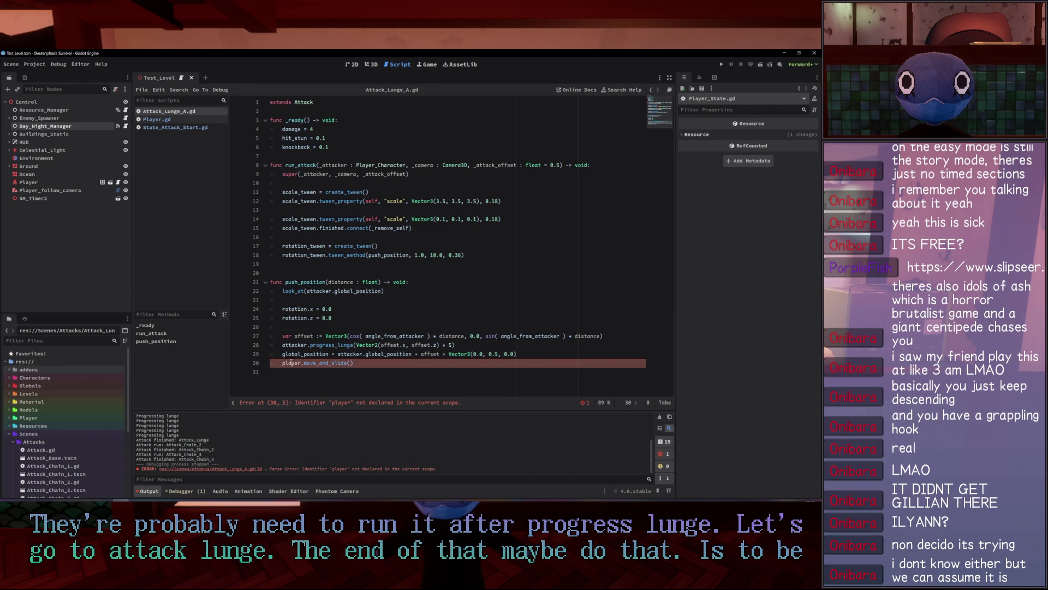
key(F5)
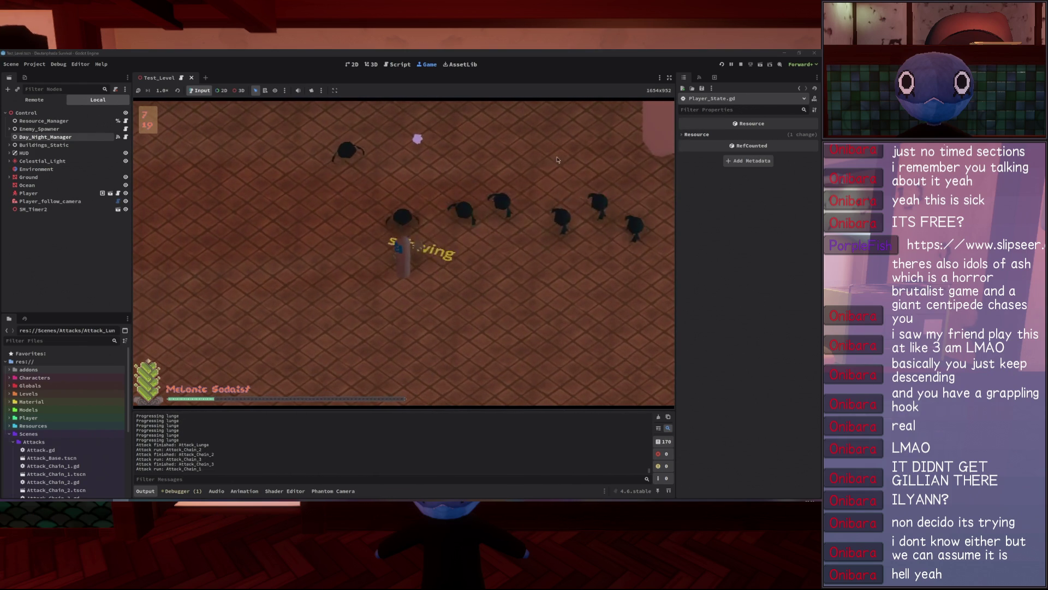
Stop the game after playtesting lunge attacks against the enemy group.
click(741, 64)
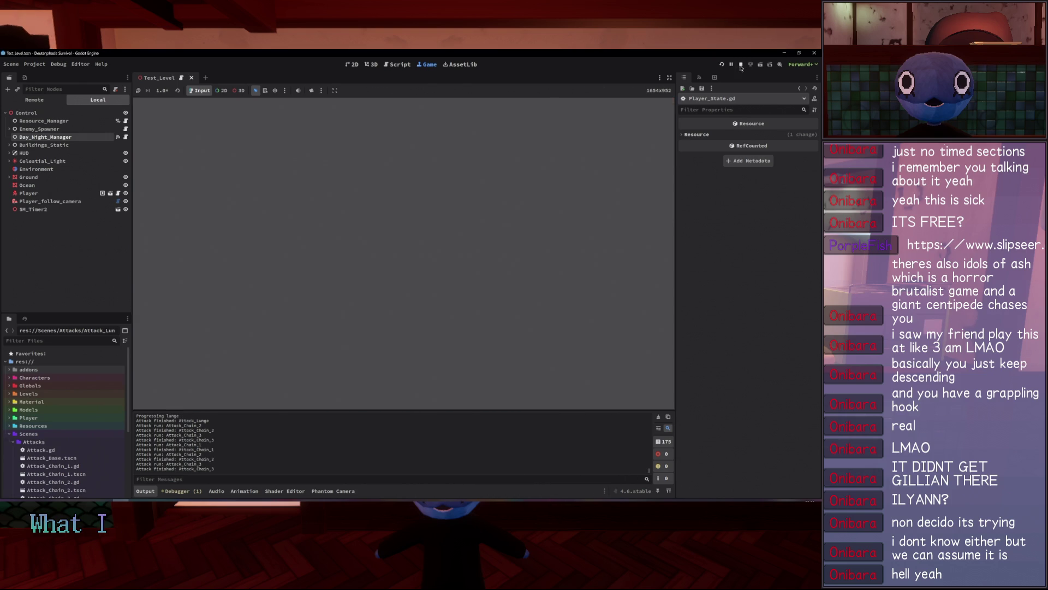
Undo the stray characters on line 30 and add a blank line after line 29.
click(489, 302)
click(476, 364)
key(ctrl+z)
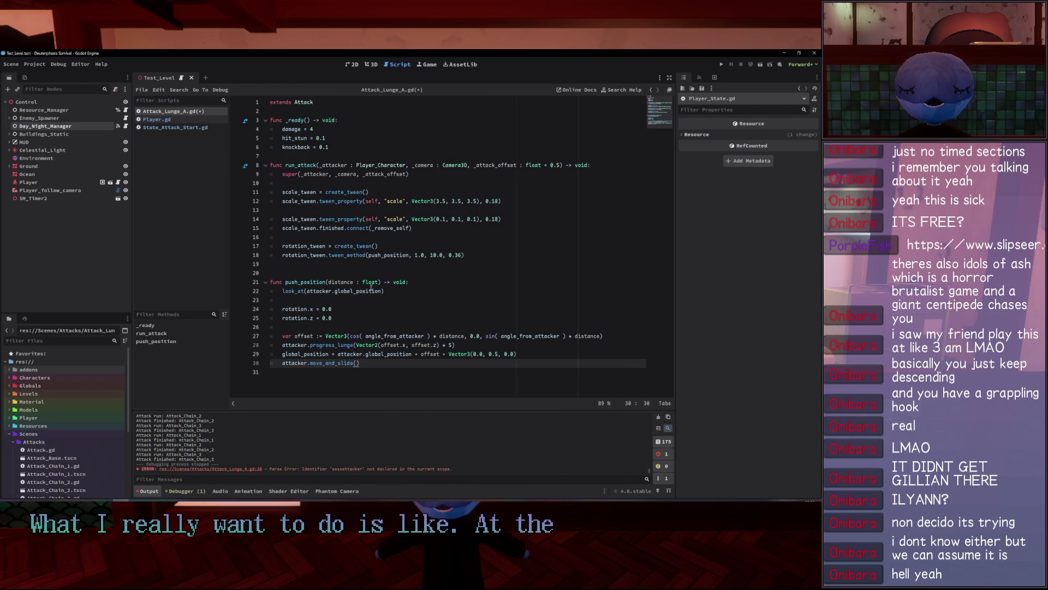
mouse_move(371, 287)
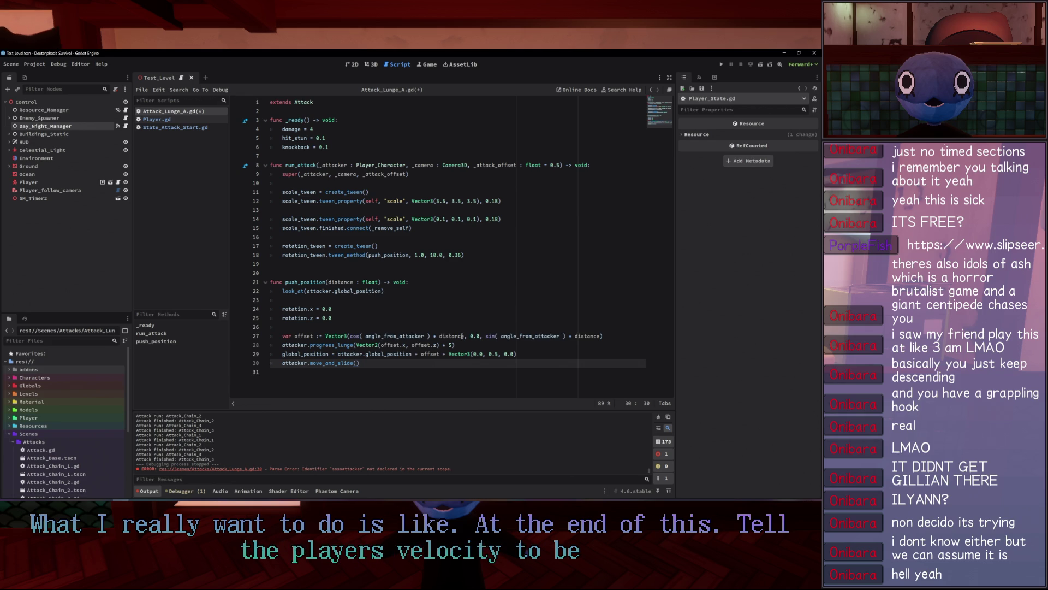
click(549, 356)
key(Return)
click(510, 335)
Review the velocity line and progress_lunge function in Player.gd.
click(159, 119)
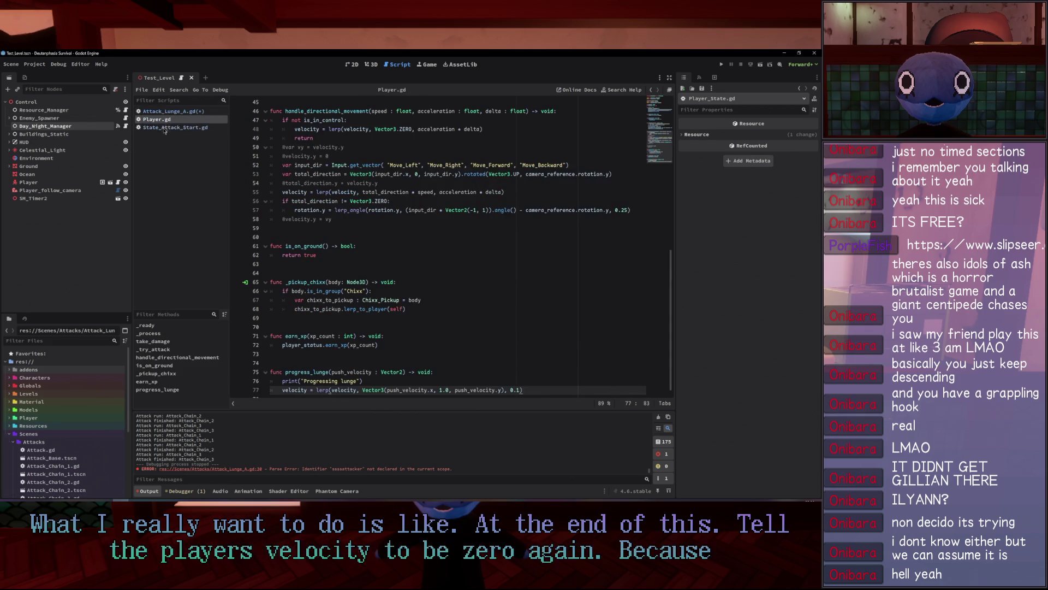
click(164, 111)
click(161, 119)
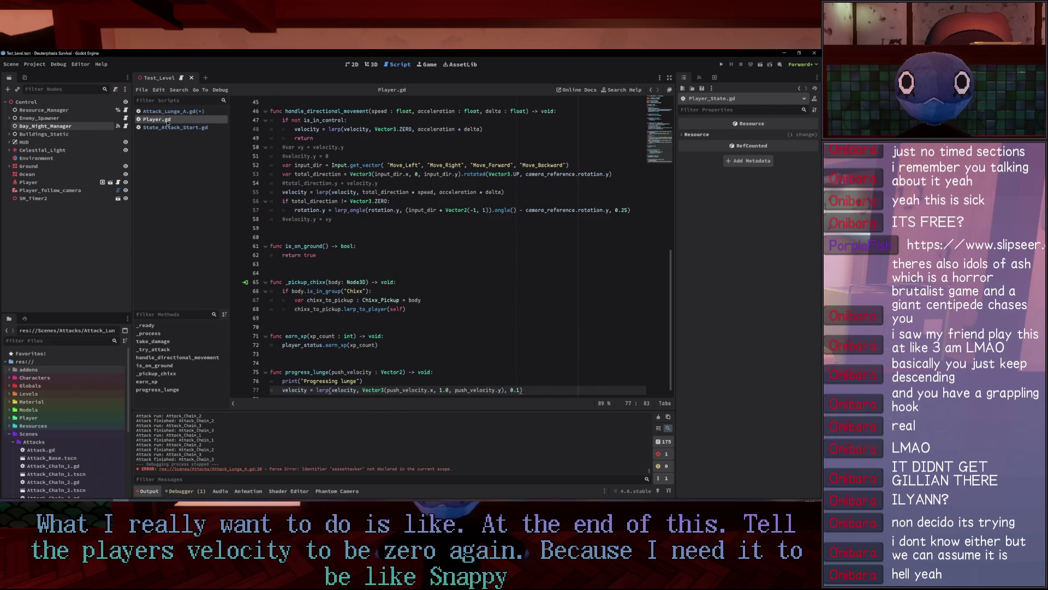
scroll(481, 347, down, 1)
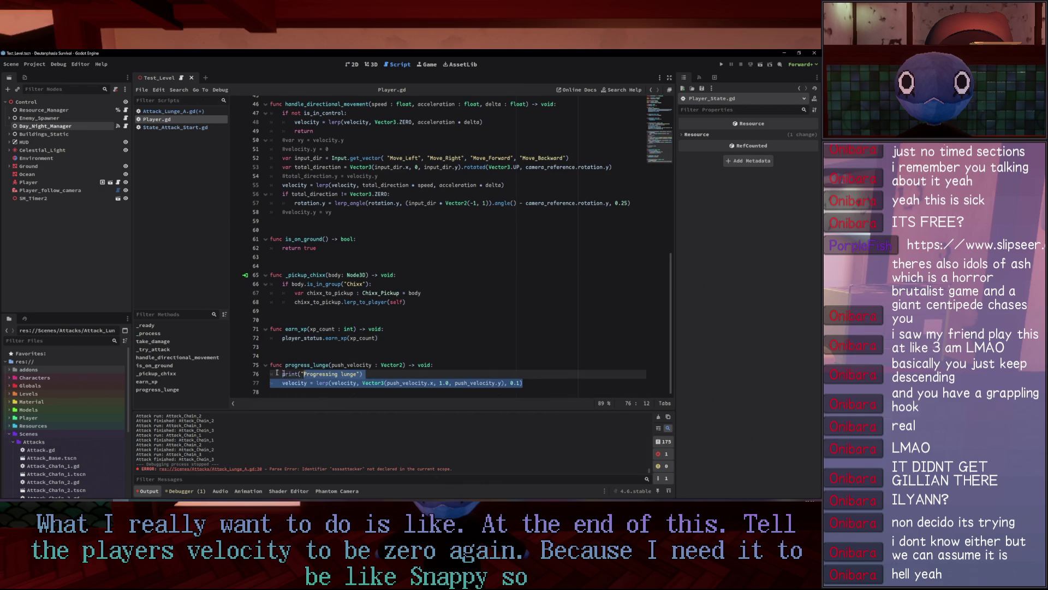
drag(522, 383, 279, 385)
key(Up)
key(Up)
key(Up)
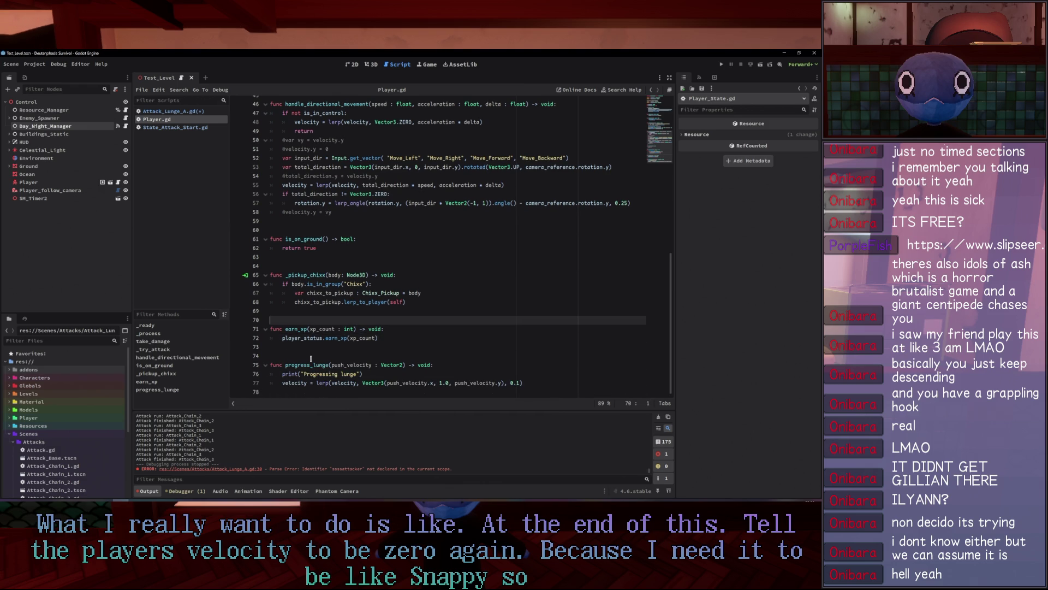
double_click(309, 366)
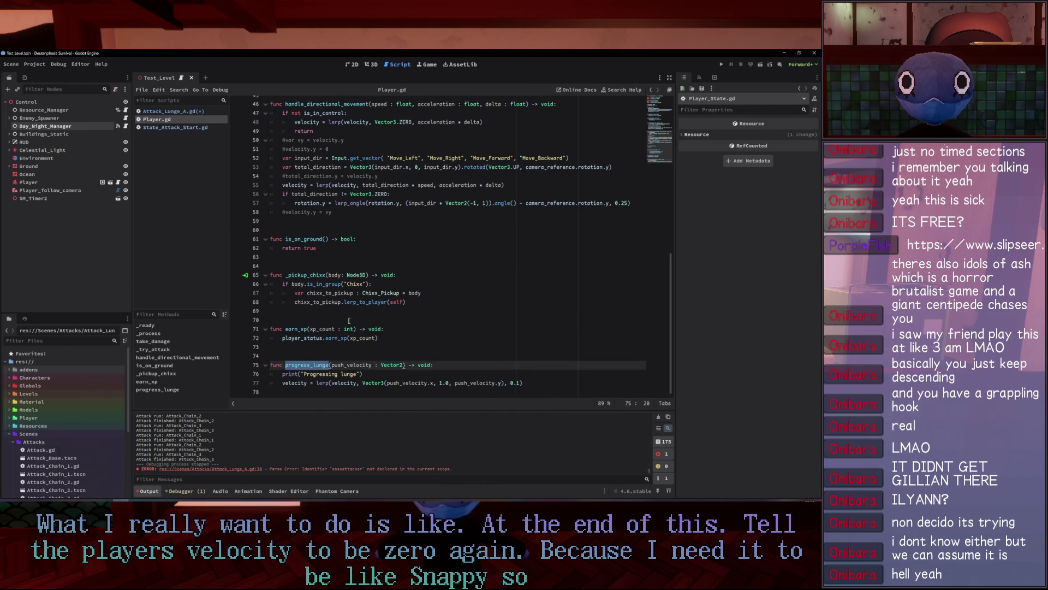
Close the Attack_Lunge_A.gd script, confirming the prompt.
click(187, 128)
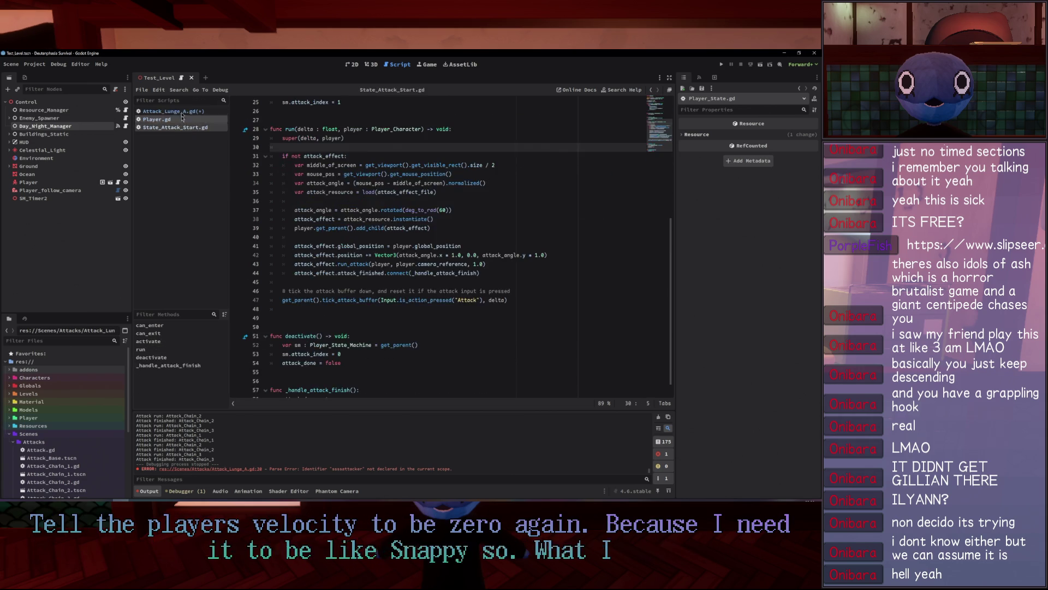
middle_click(182, 111)
click(395, 295)
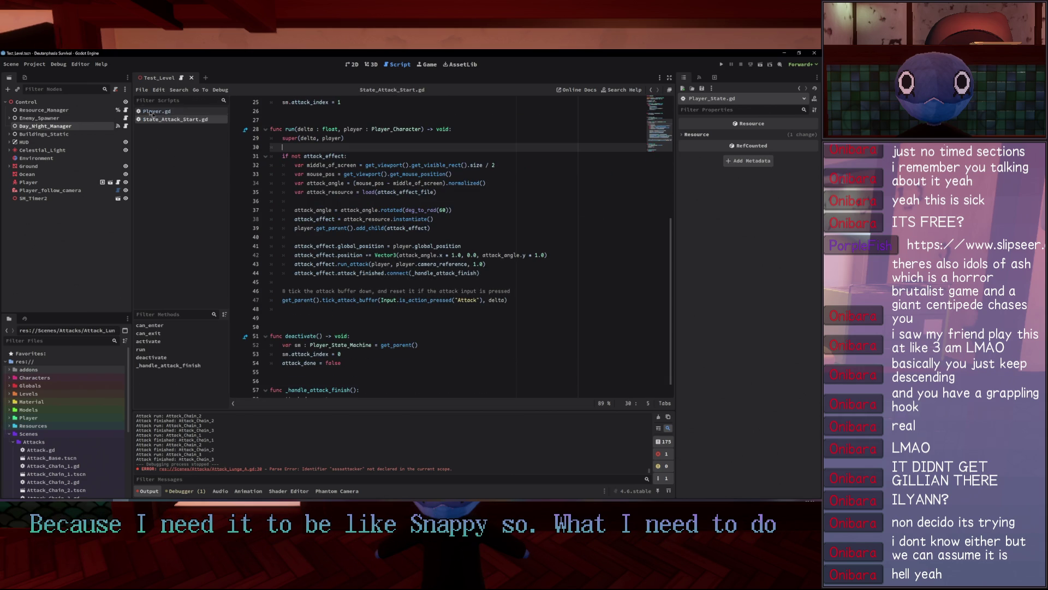
Add a blank line after the attack_index reset in State_Attack_Start.gd and save it.
scroll(359, 352, down, 1)
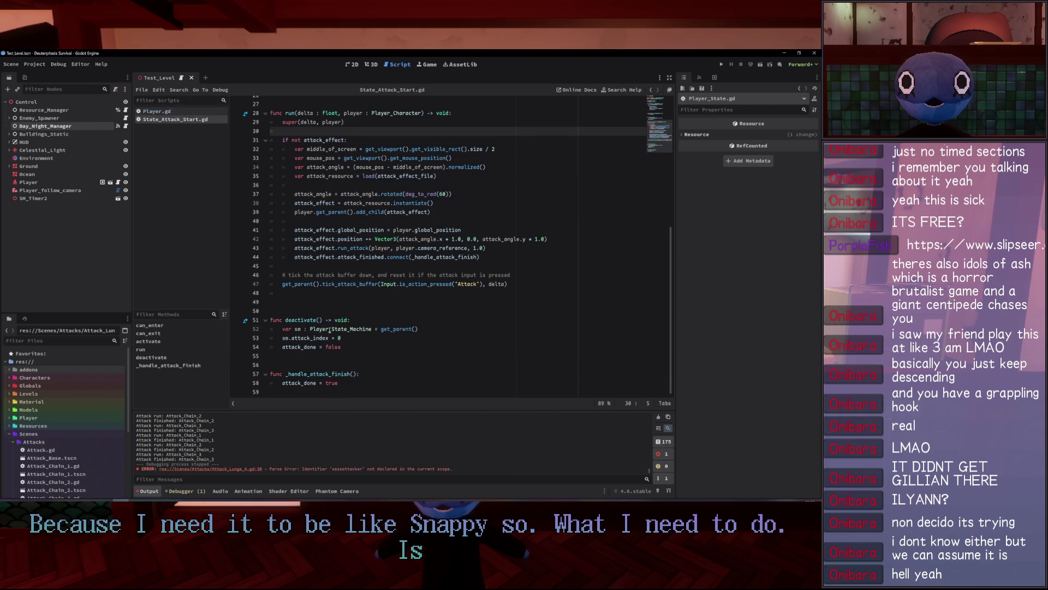
click(432, 338)
key(Return)
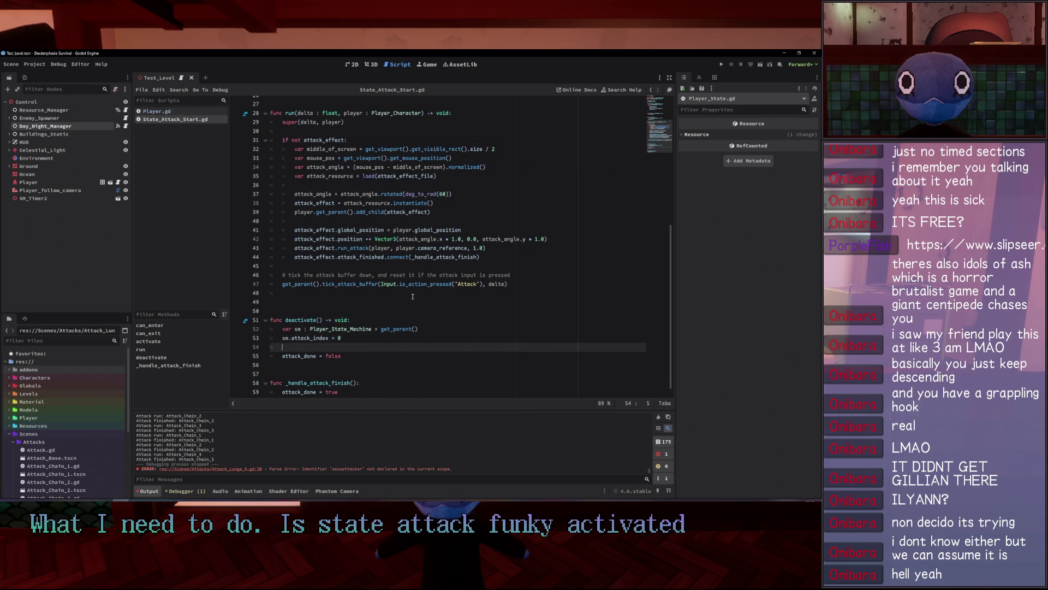
key(Up)
key(Up)
key(Up)
key(ctrl+s)
scroll(410, 312, up, 3)
mouse_move(416, 311)
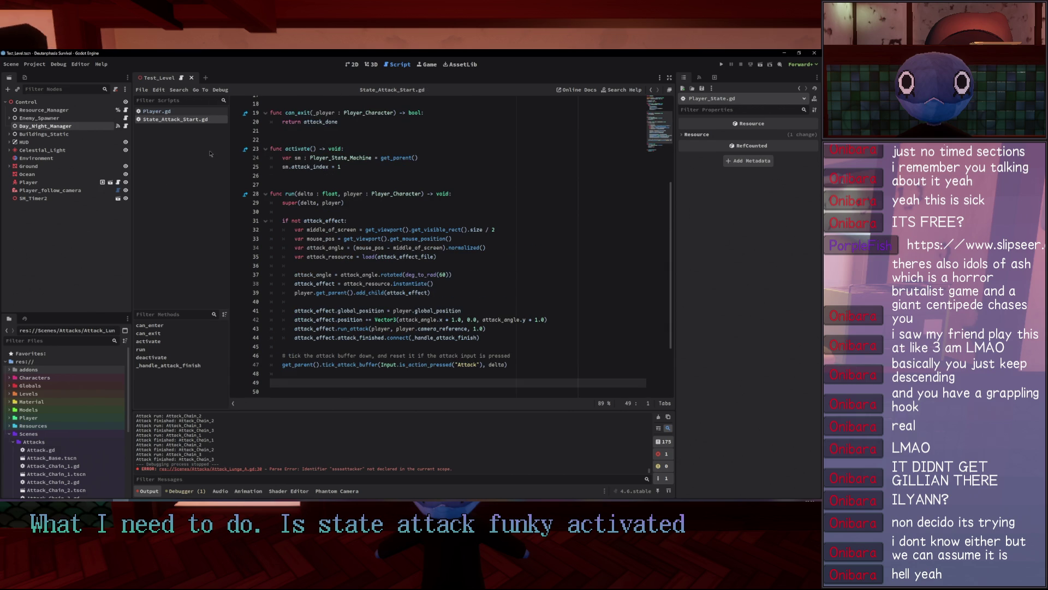
key(shift+alt+o)
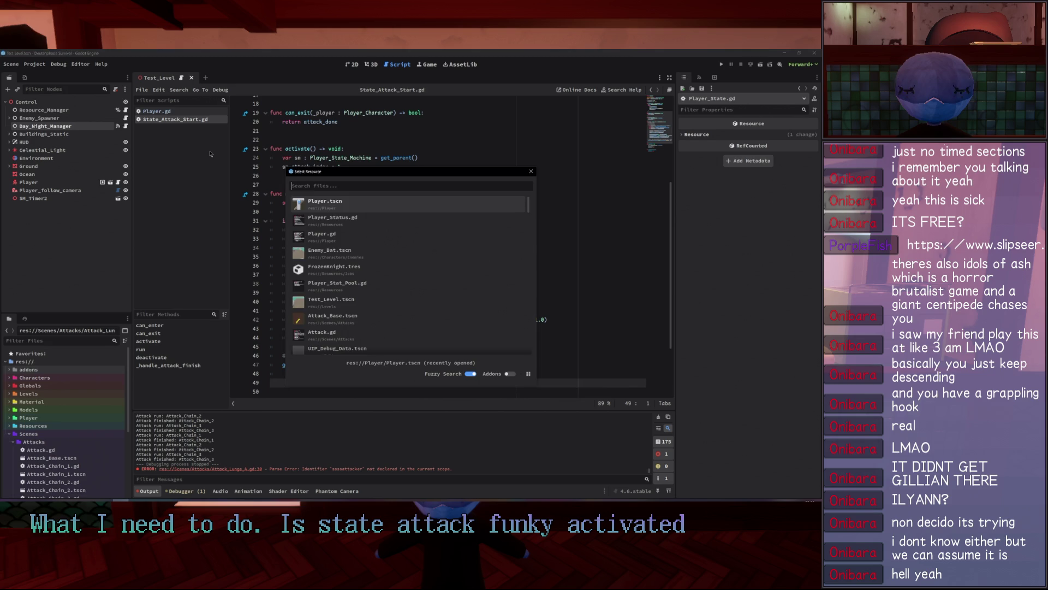
Quick-open State_Attack_Chain.gd by searching for 'state_attack'.
key(Escape)
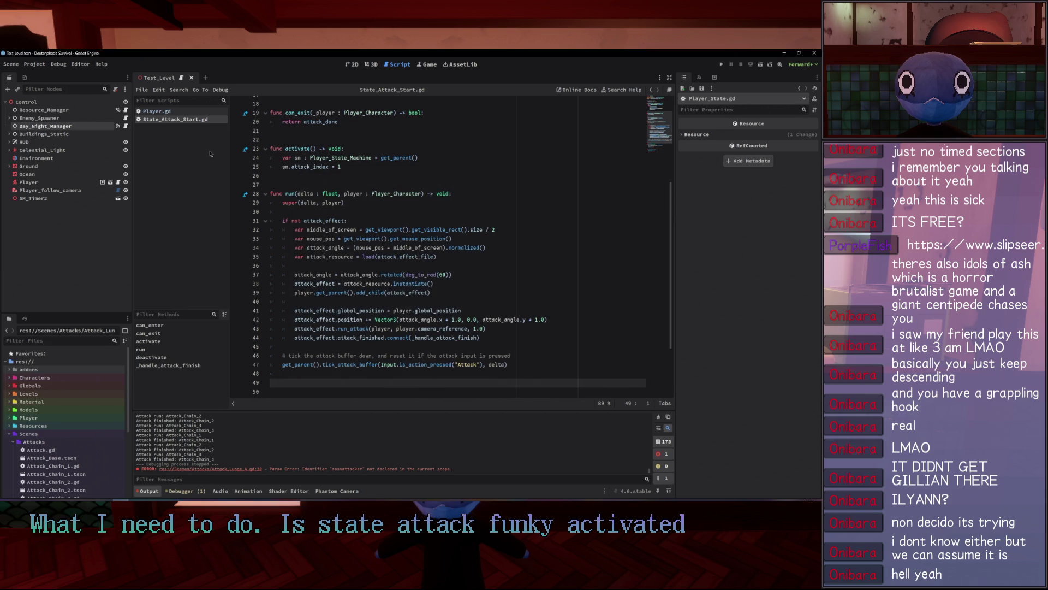
key(shift+alt+o)
text(state_attack)
key(Return)
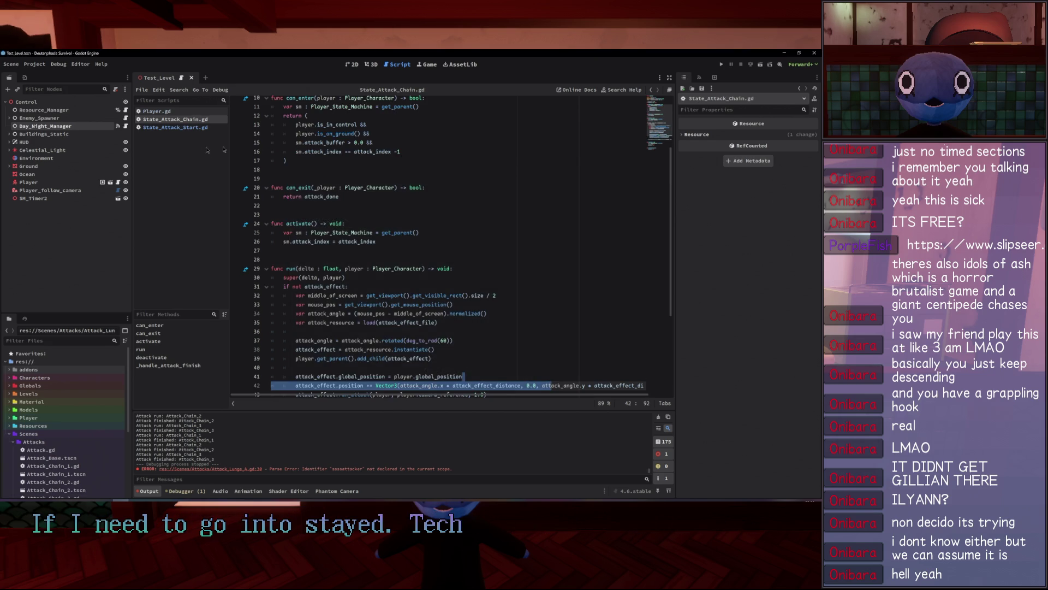
Add player.velocity = Vector3.ZERO after the attack_finished connect line in run(), then run the game.
scroll(470, 246, down, 5)
click(469, 278)
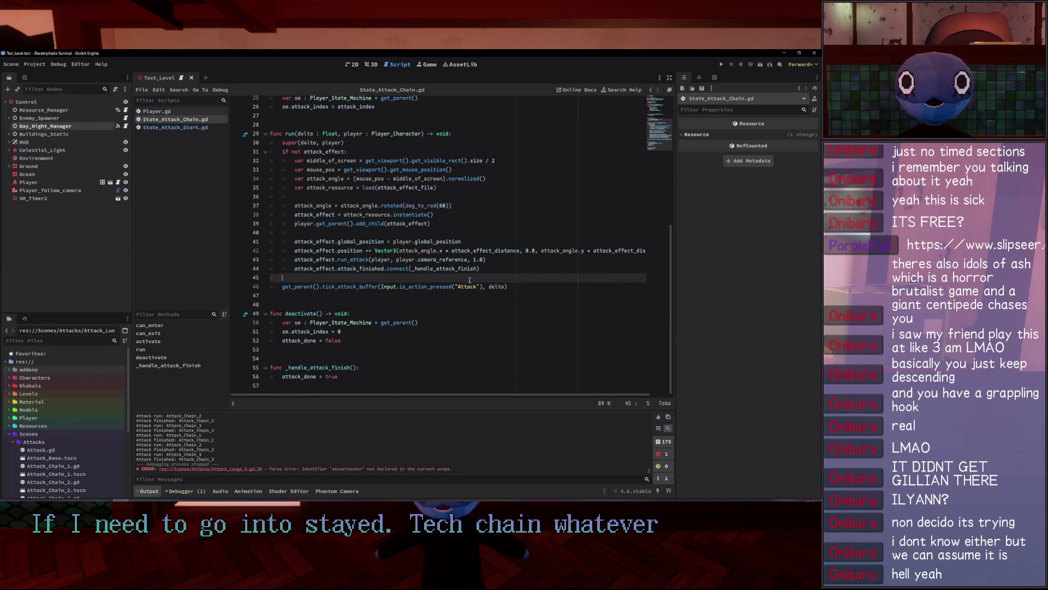
text(player)
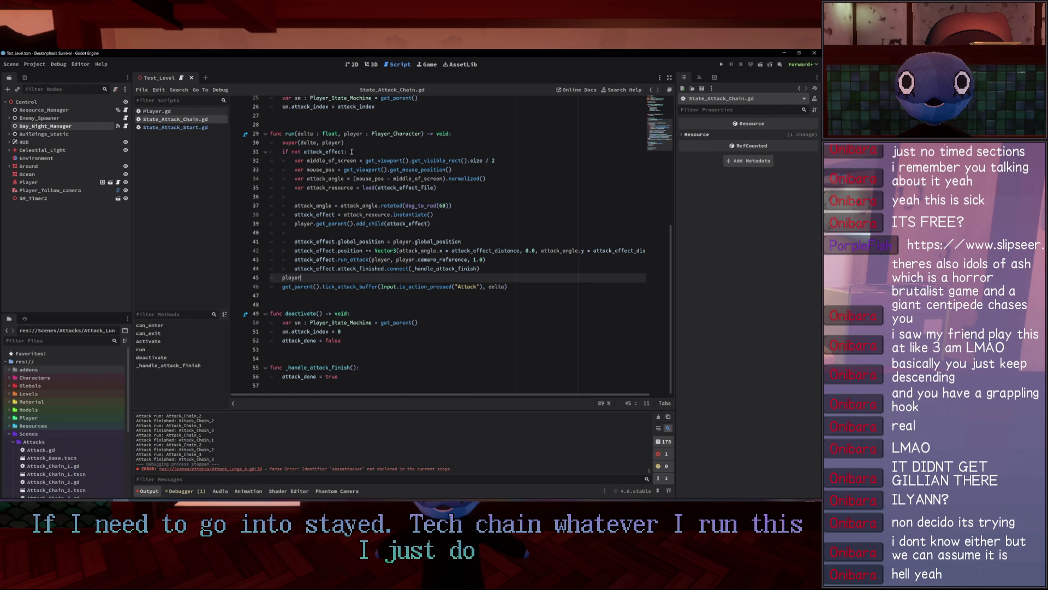
text(.velocity = V)
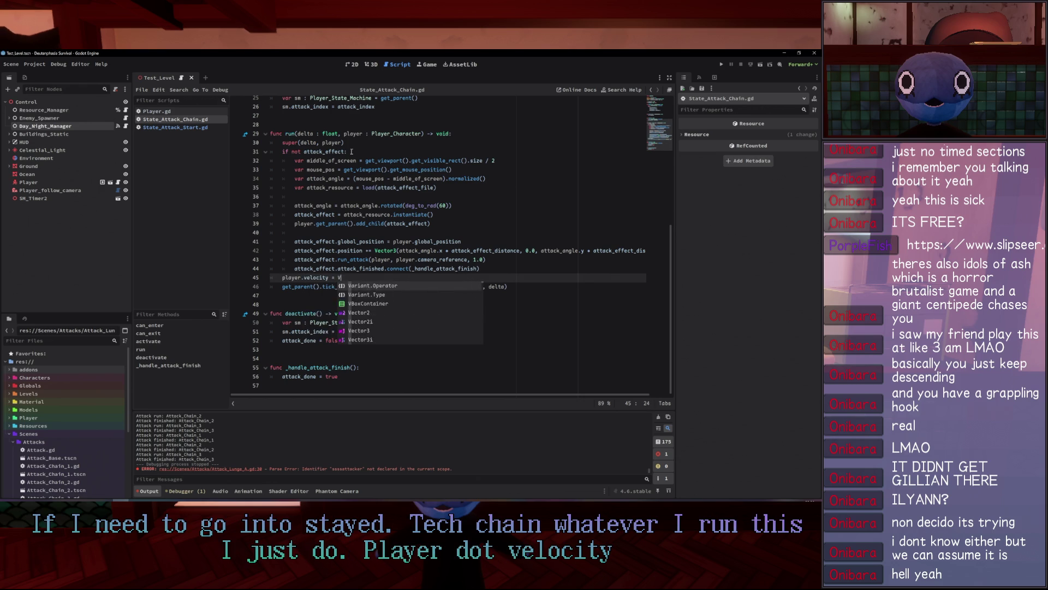
text(ector3.ZER)
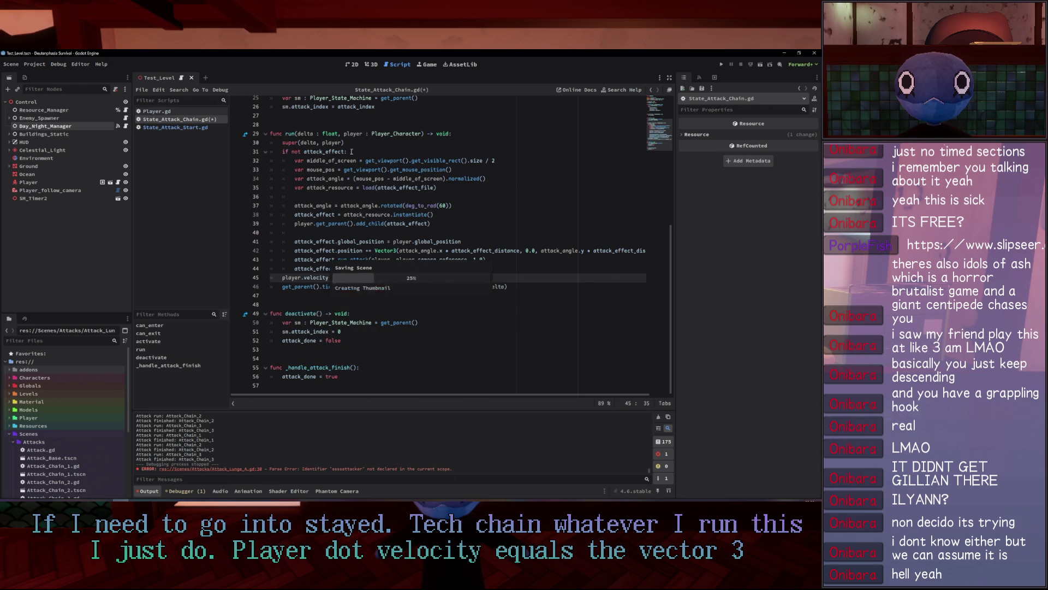
text(O)
click(484, 268)
key(Return)
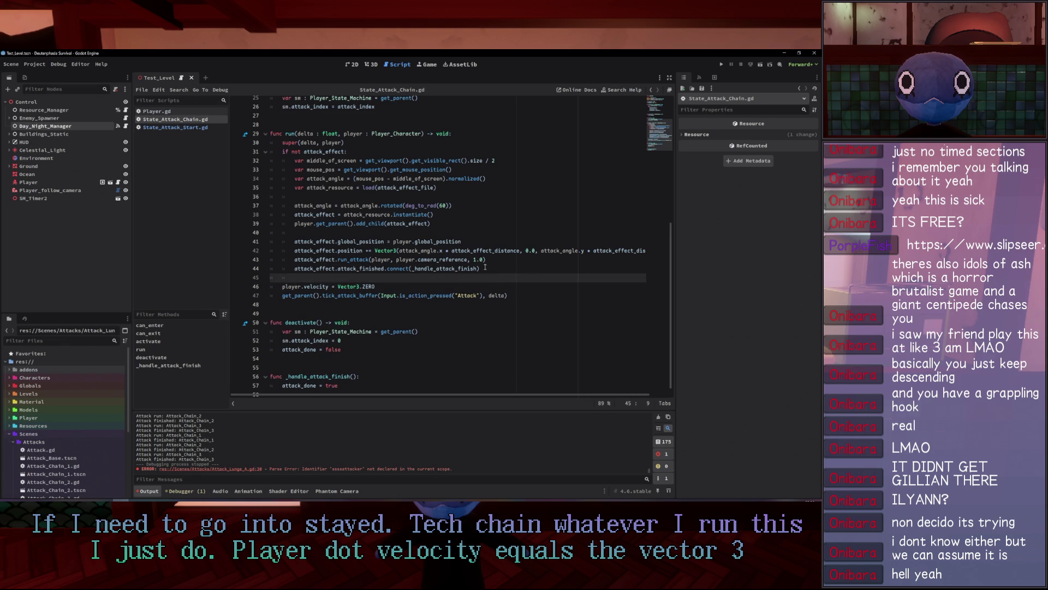
key(F5)
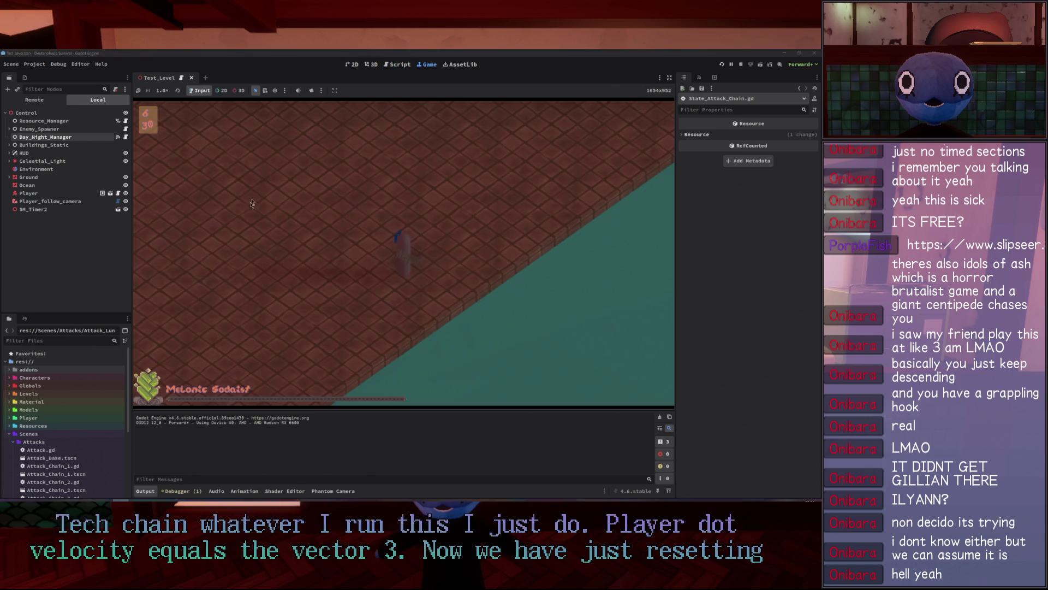
Perform several chained attacks toward the mouse, then stop the game.
click(211, 187)
click(208, 196)
click(203, 205)
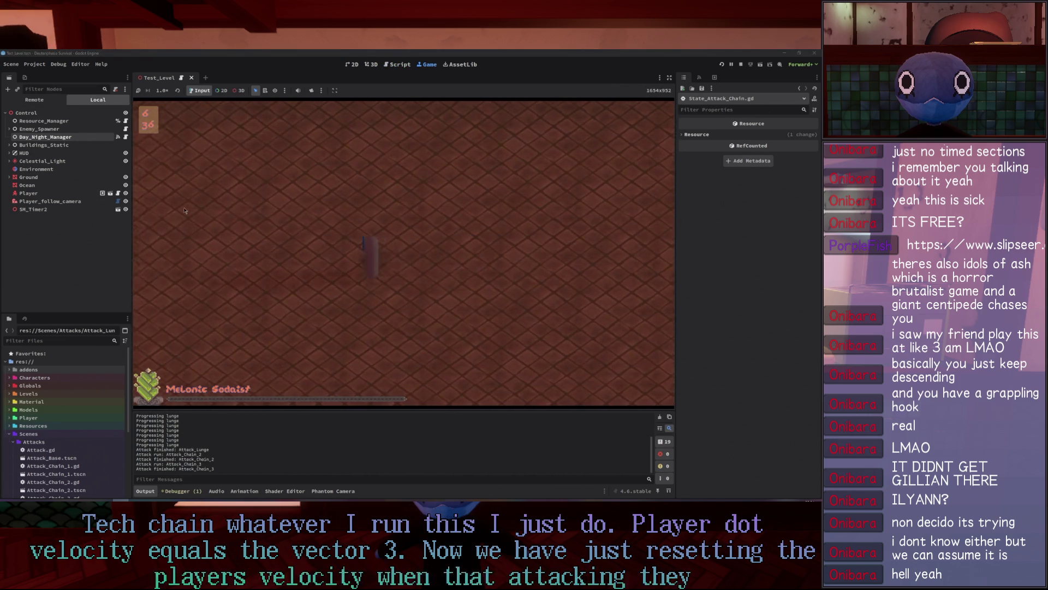
click(205, 207)
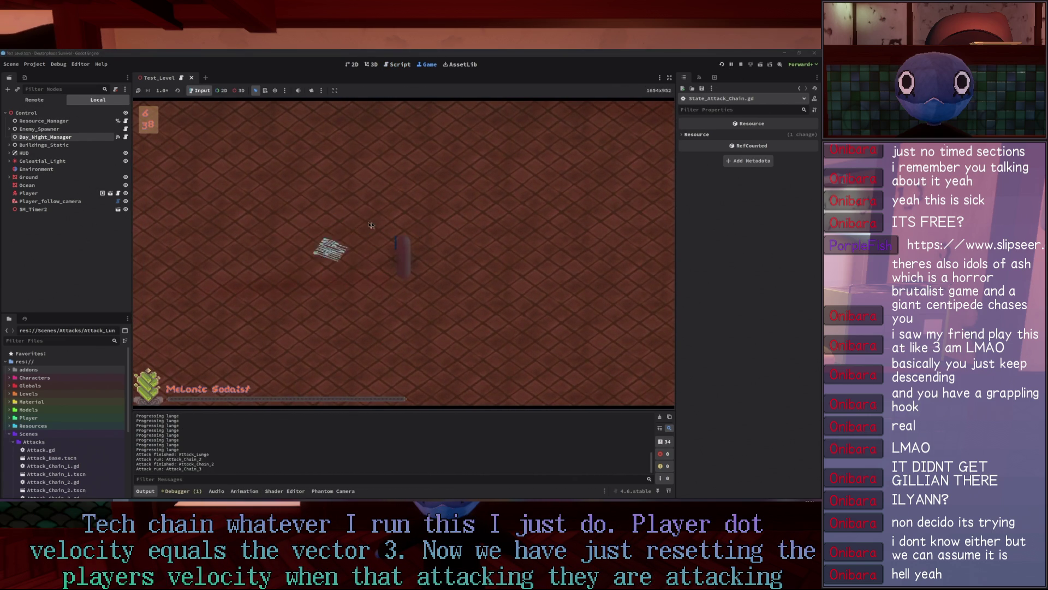
click(479, 223)
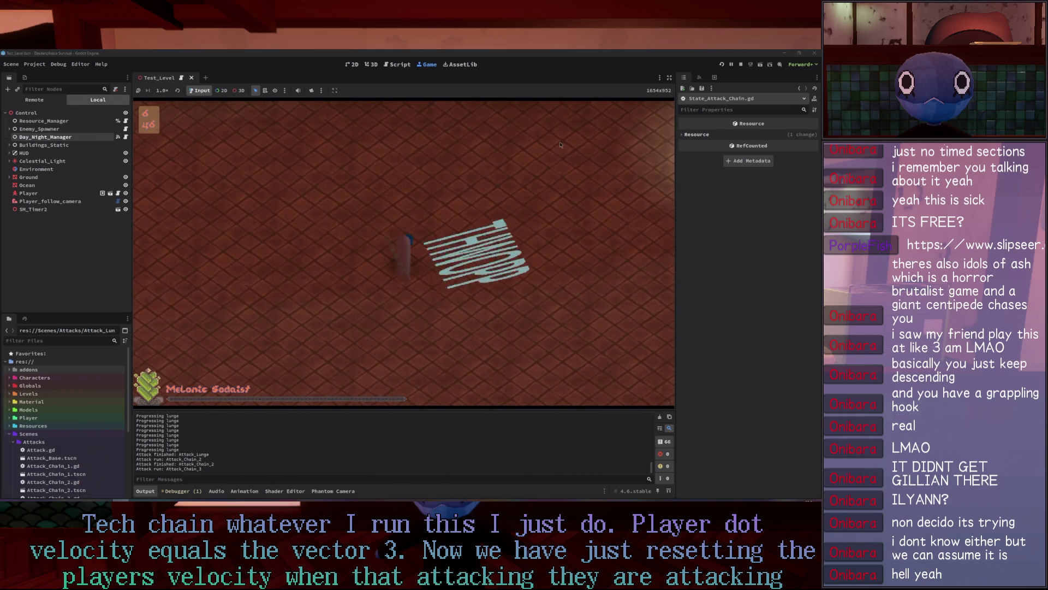
click(741, 64)
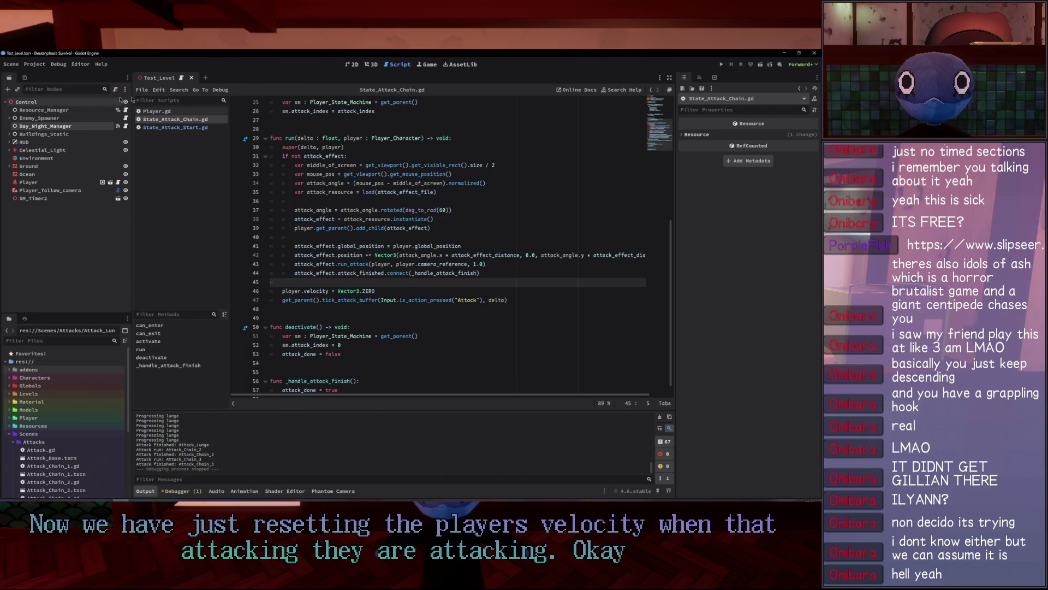
Look over State_Attack_Start.gd, Attack_Chain_1 and Attack_Lunge_A.gd, then briefly run and stop the game.
click(173, 128)
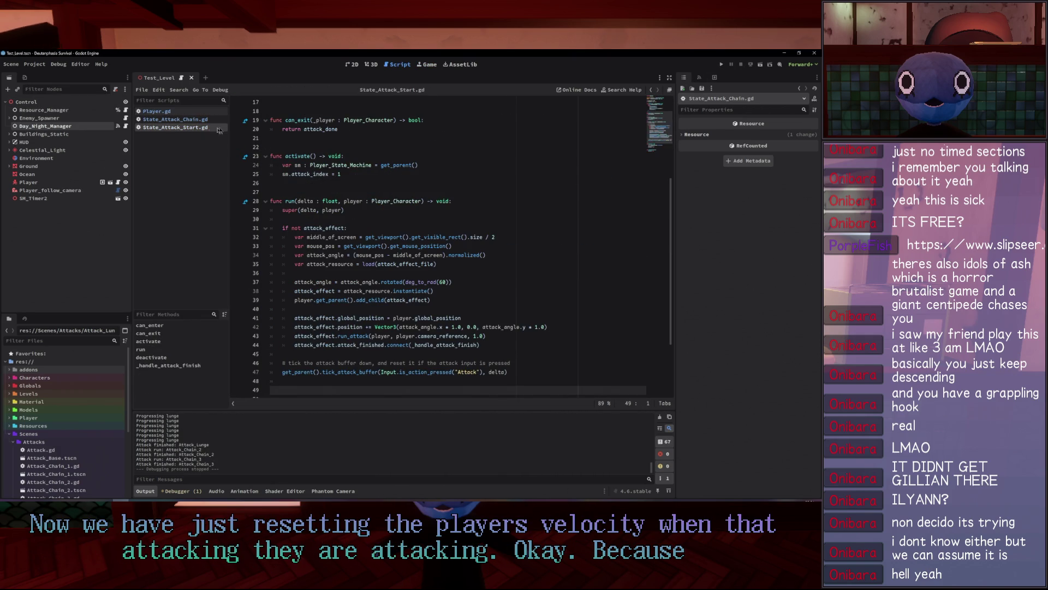
click(175, 119)
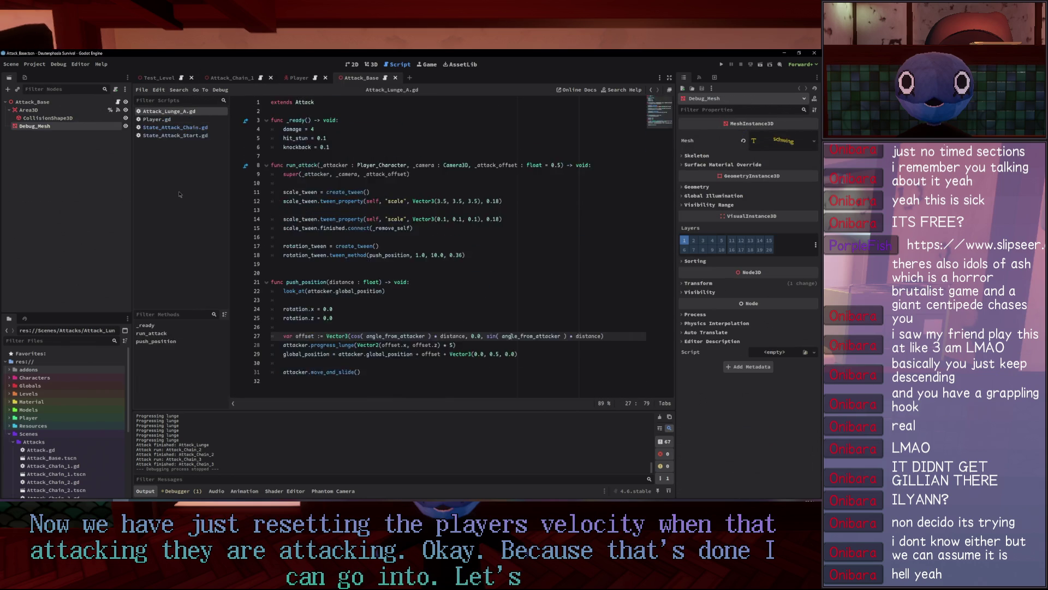
click(169, 111)
text(10)
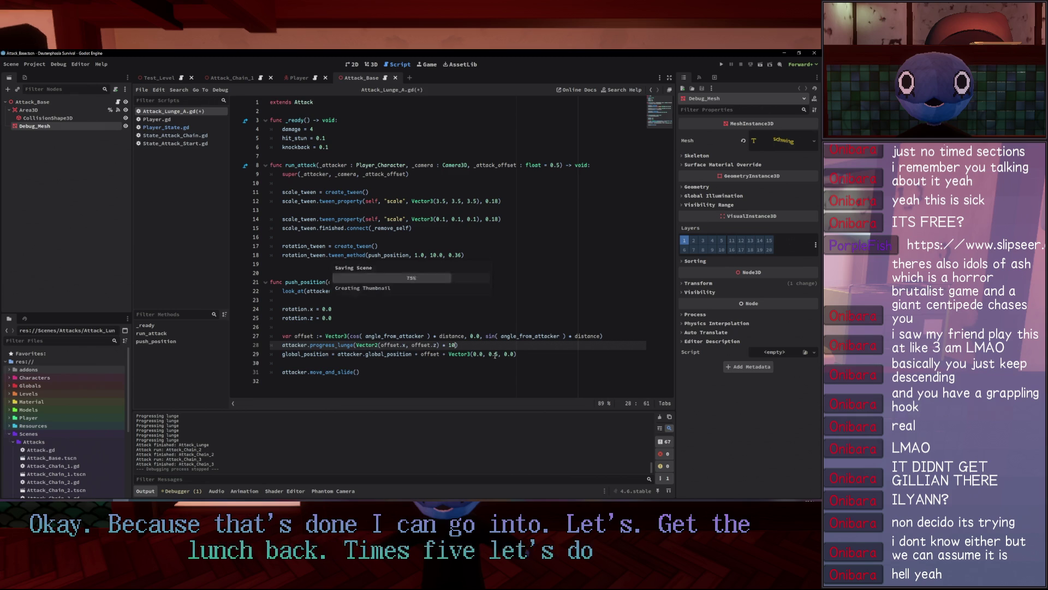
click(721, 65)
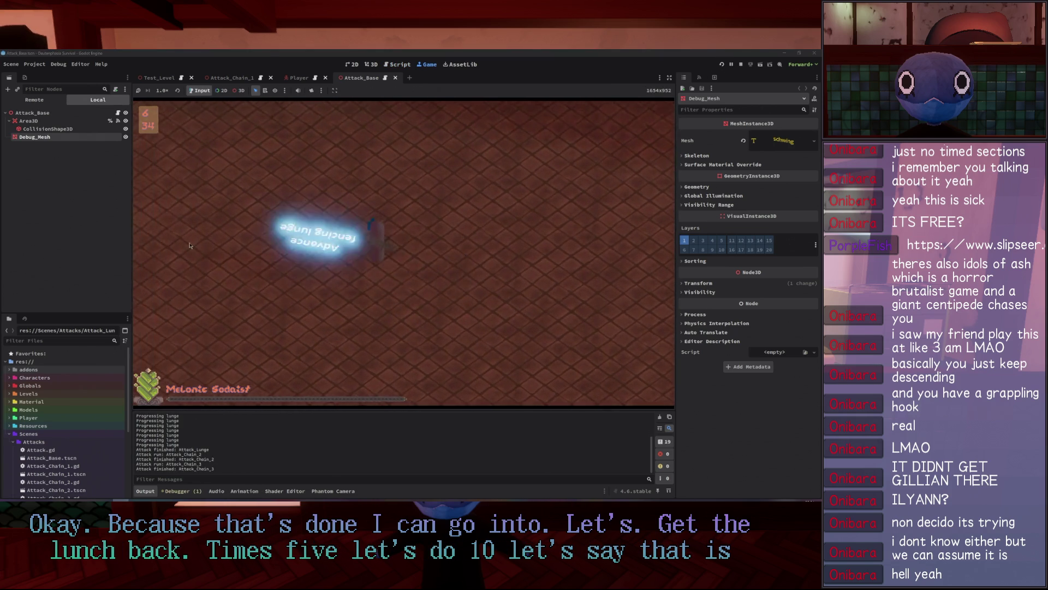
click(740, 64)
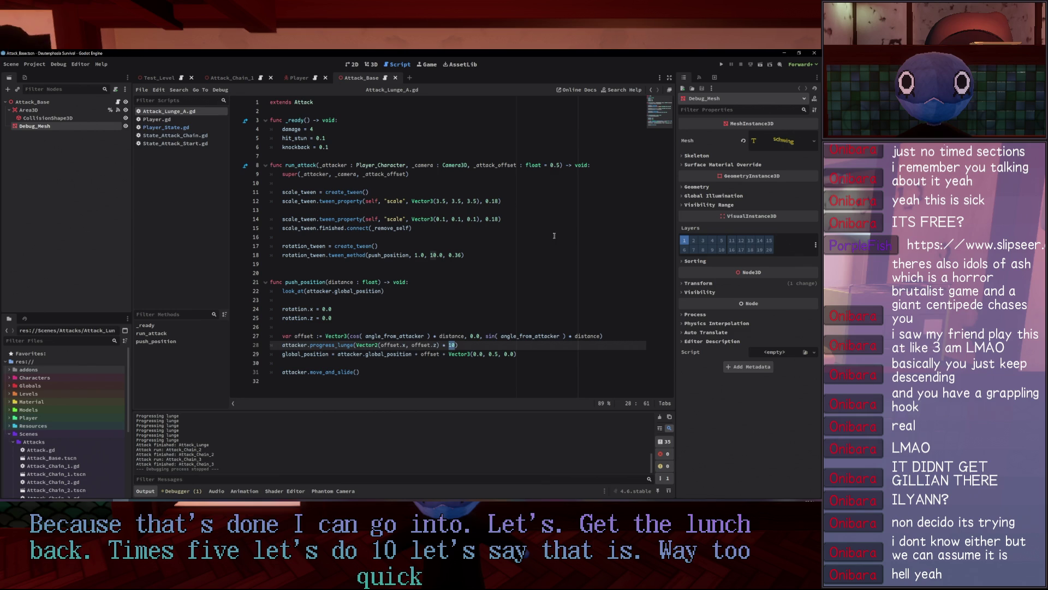
Run the game again, lunge across the floor, and stop it.
key(F5)
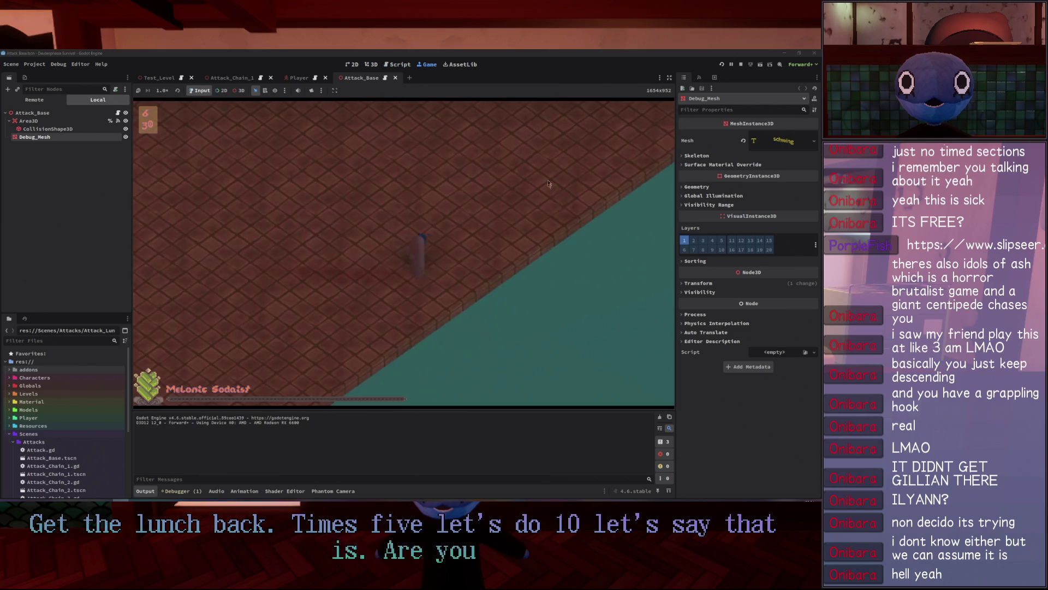
click(546, 181)
click(415, 164)
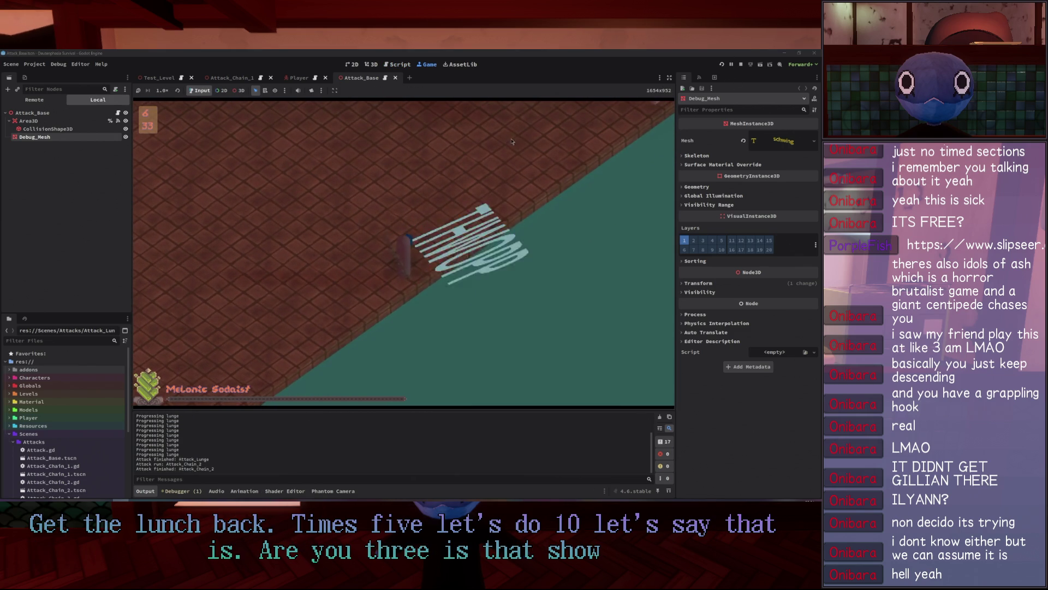
click(378, 145)
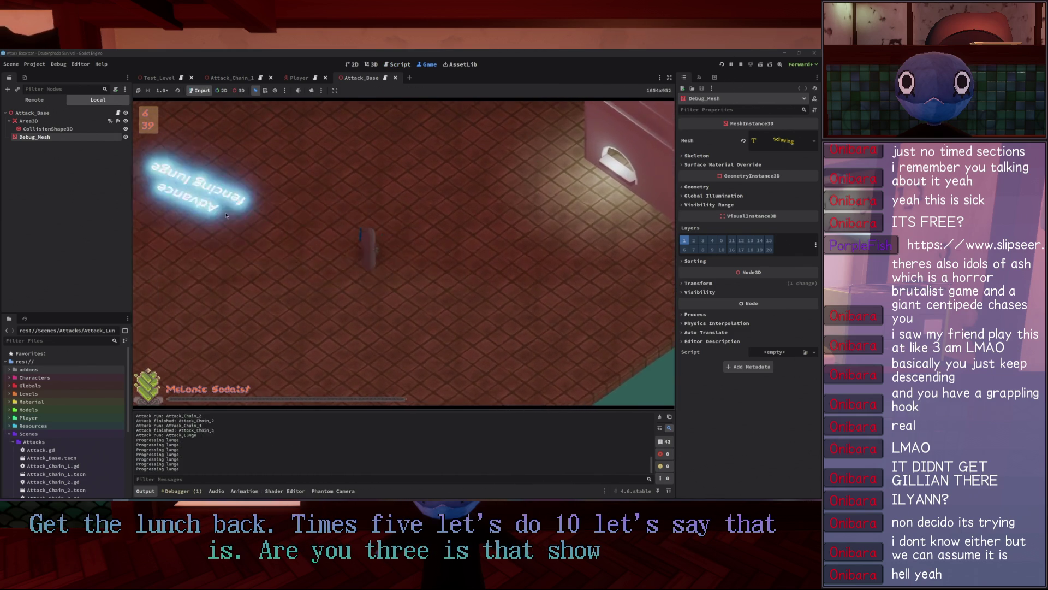
key(F8)
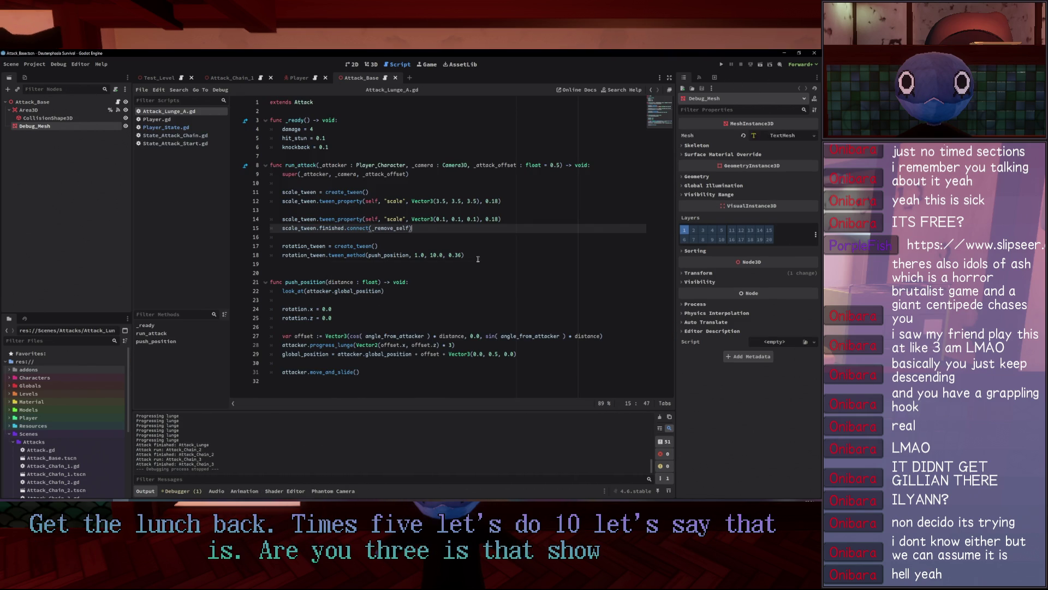
Change the lunge push multiplier from 3 to 7.5, then playtest several chained attacks.
double_click(451, 345)
text(7.5)
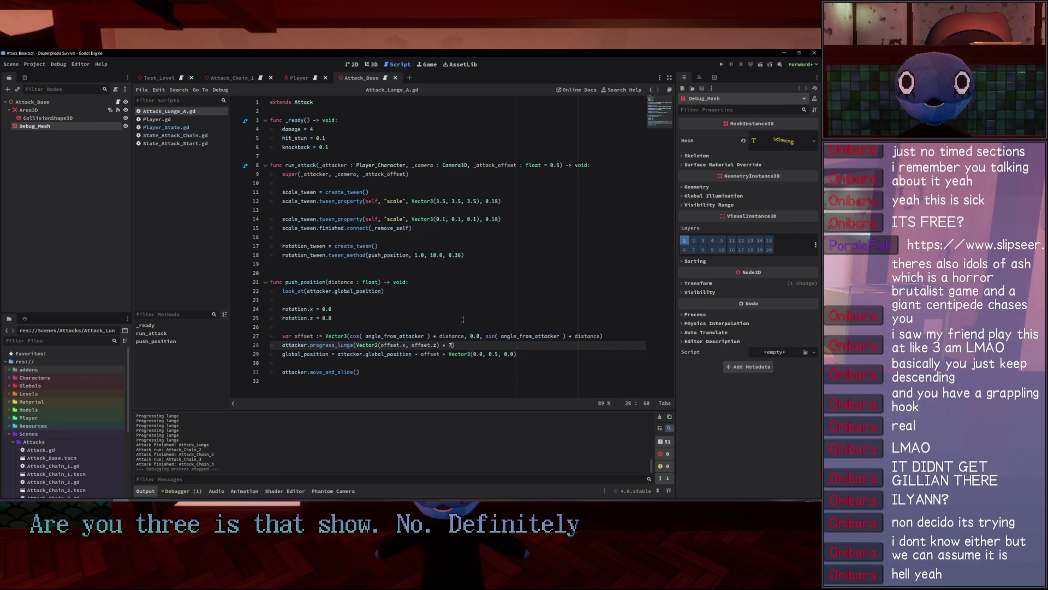
click(721, 65)
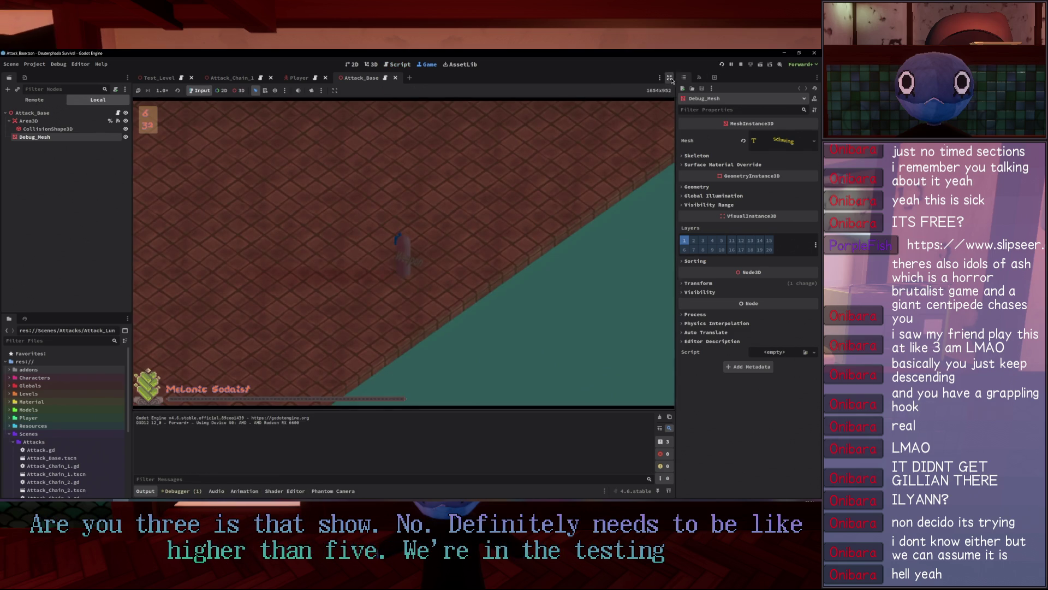
click(360, 210)
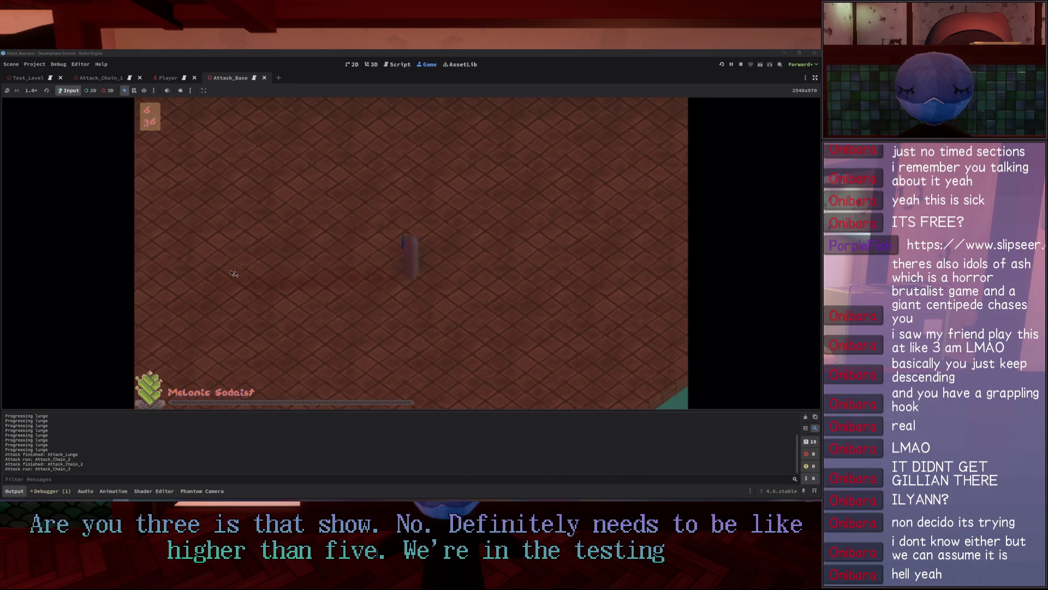
click(536, 178)
click(537, 179)
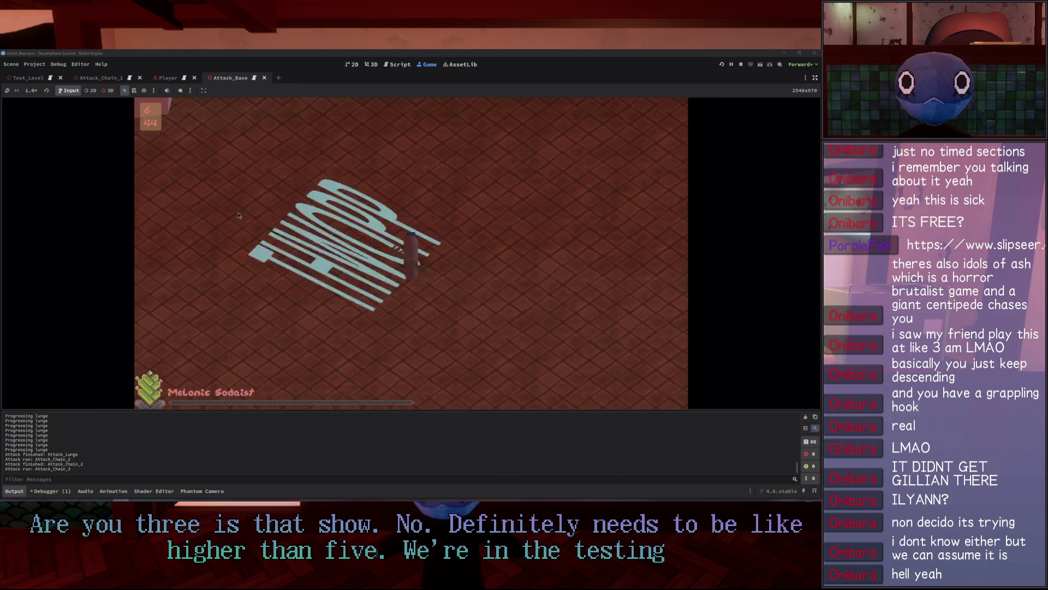
click(231, 184)
click(231, 184)
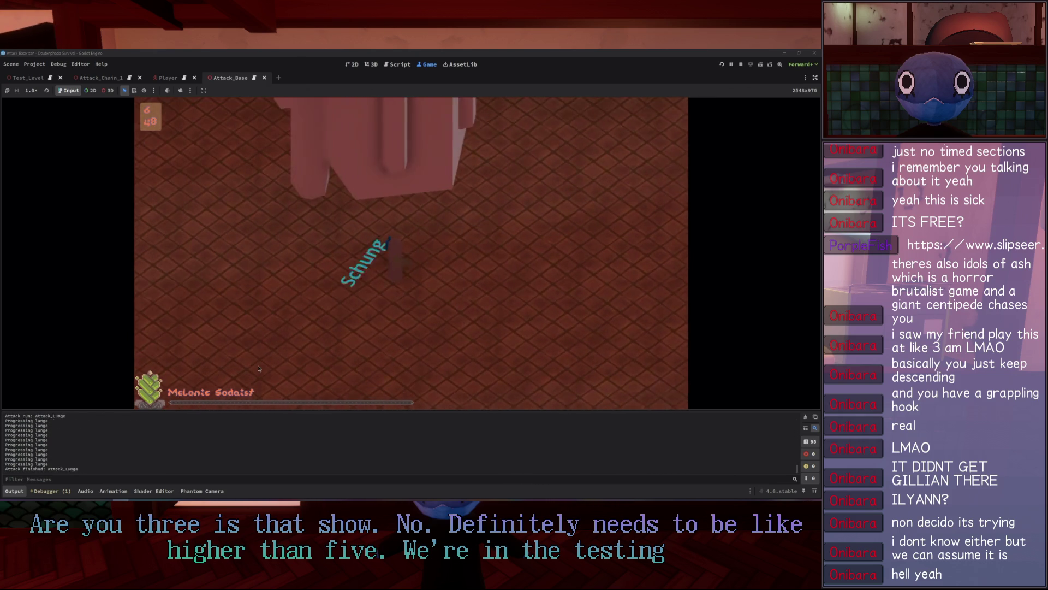
key(F8)
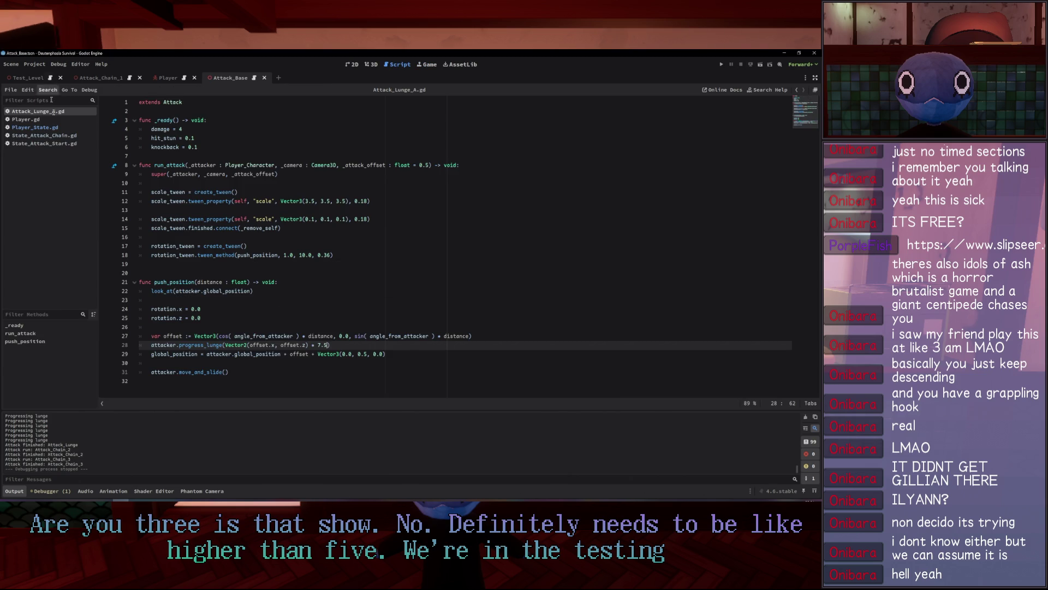
Compare the Player_State, State_Attack_Chain and State_Attack_Start scripts, ending on State_Attack_Start.gd.
click(55, 128)
click(47, 135)
click(47, 128)
click(47, 137)
click(53, 144)
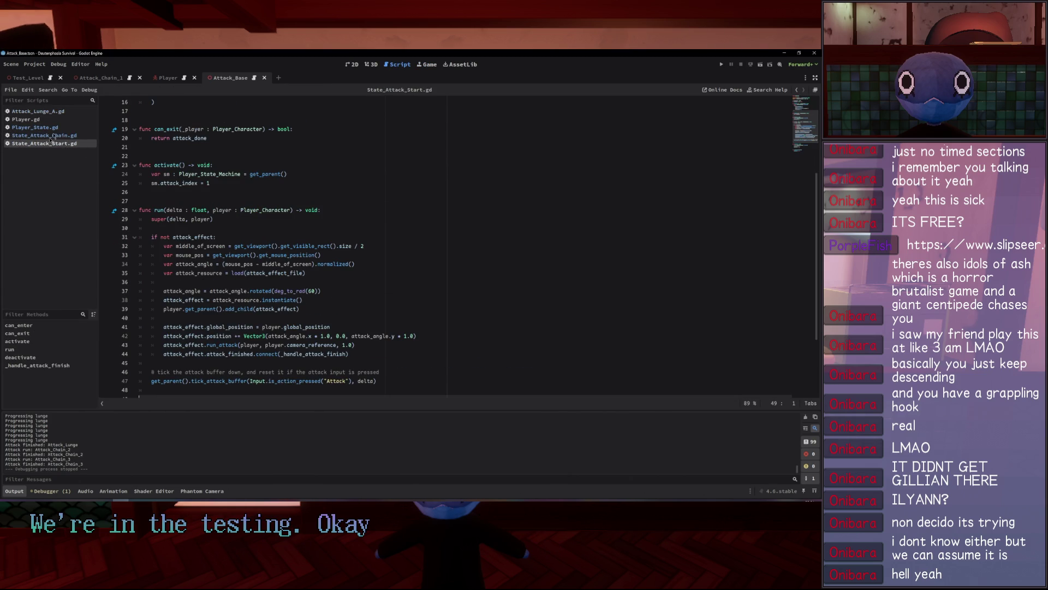
click(59, 136)
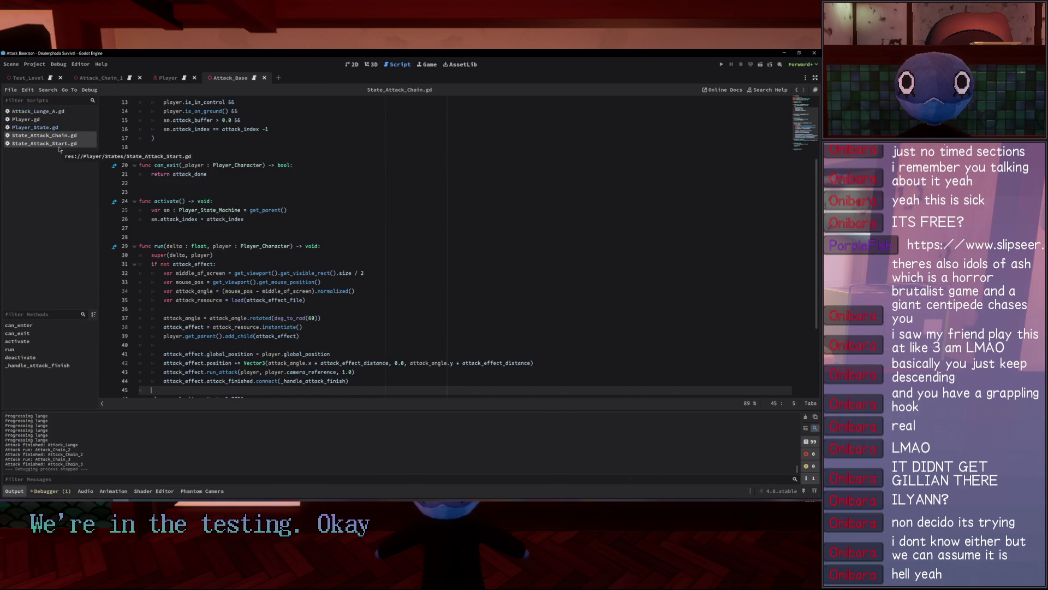
click(62, 144)
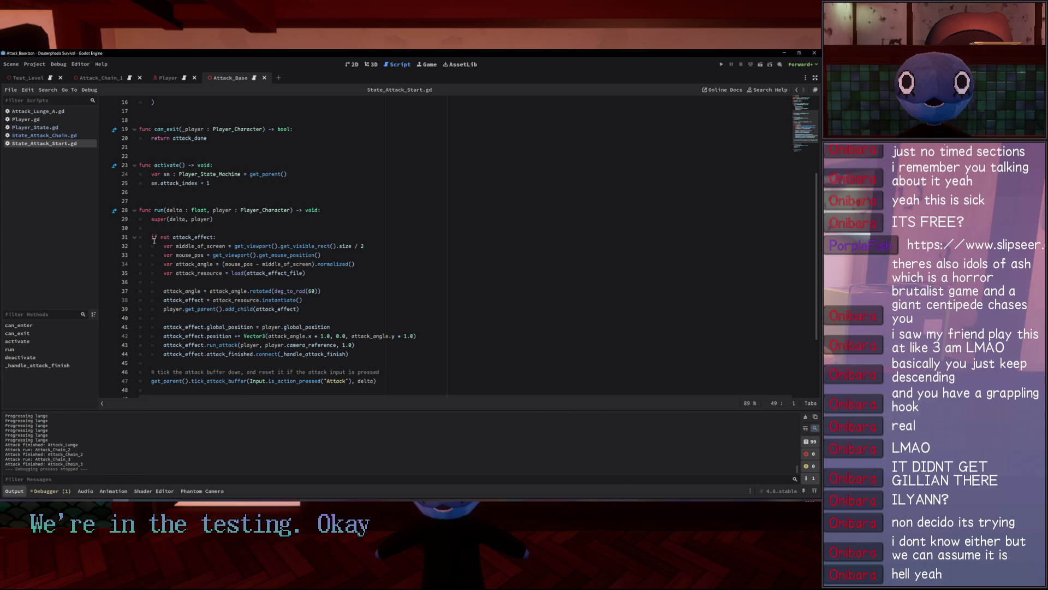
click(60, 135)
click(63, 143)
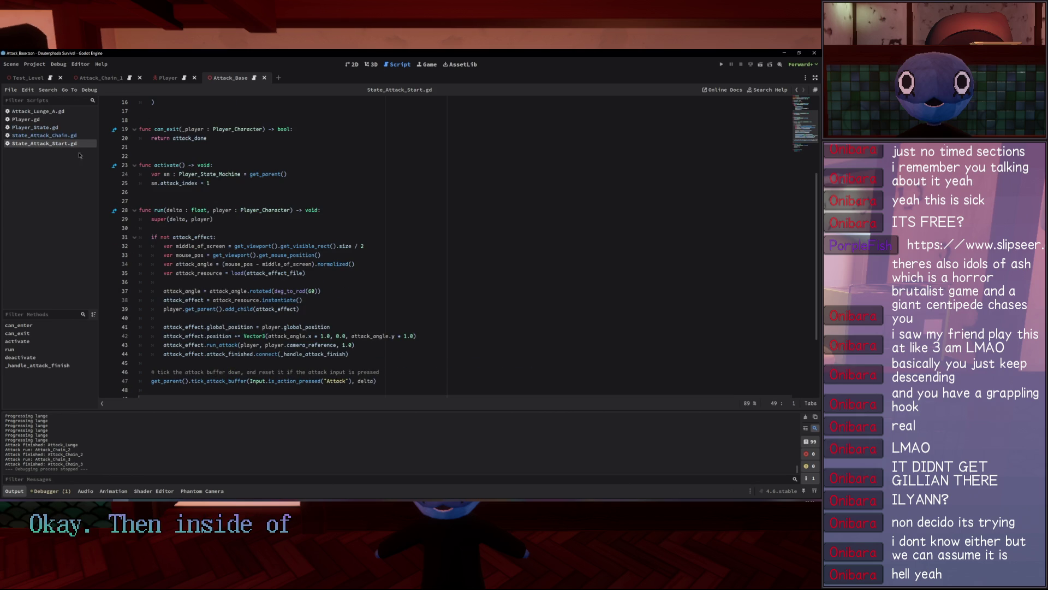
Declare var attack_angle : float below attack_done in State_Attack_Start.gd.
scroll(285, 207, up, 5)
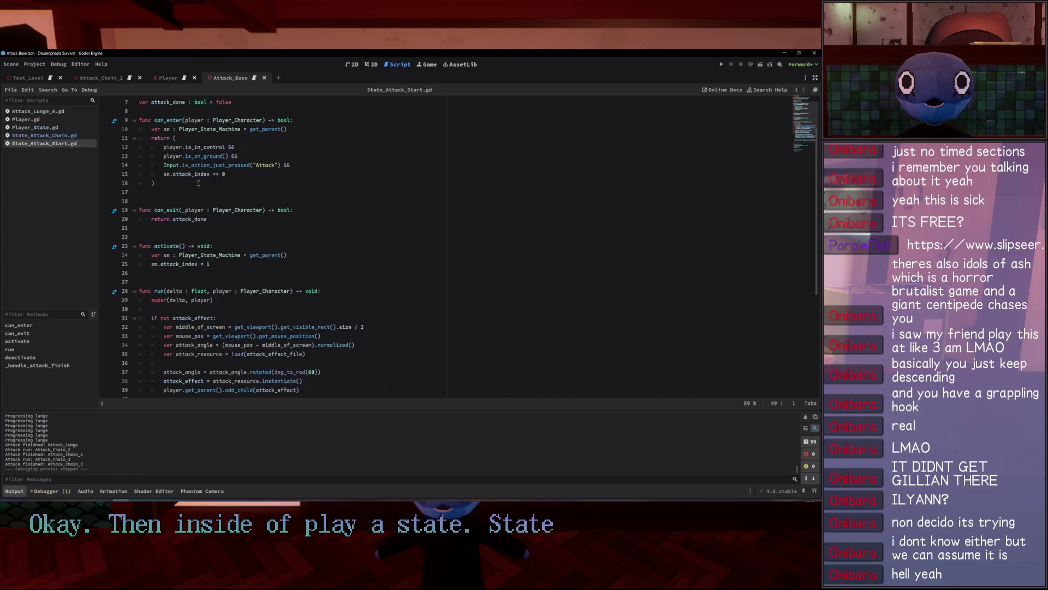
click(250, 153)
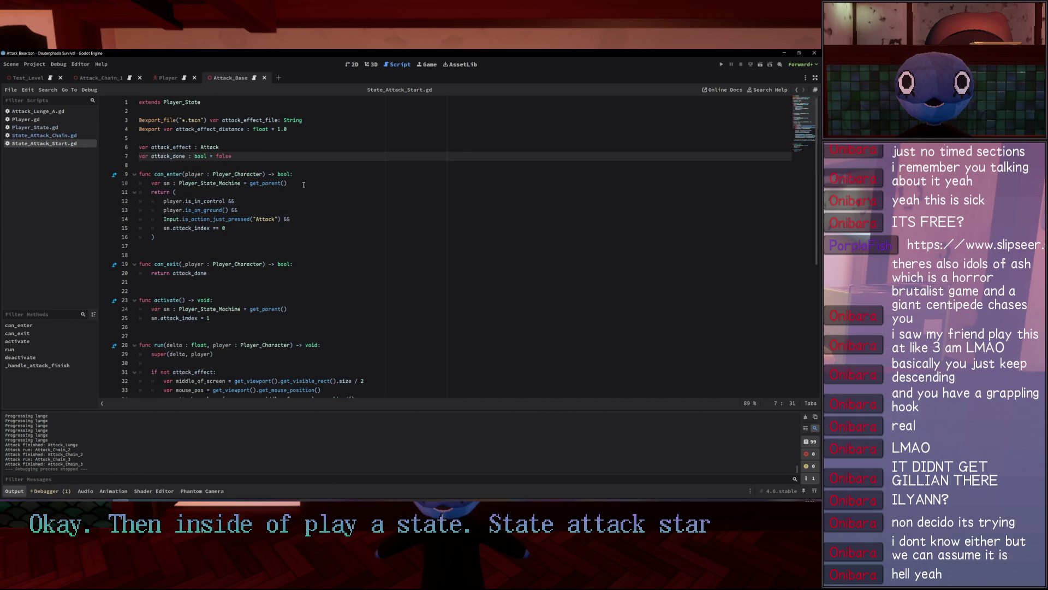
key(Return)
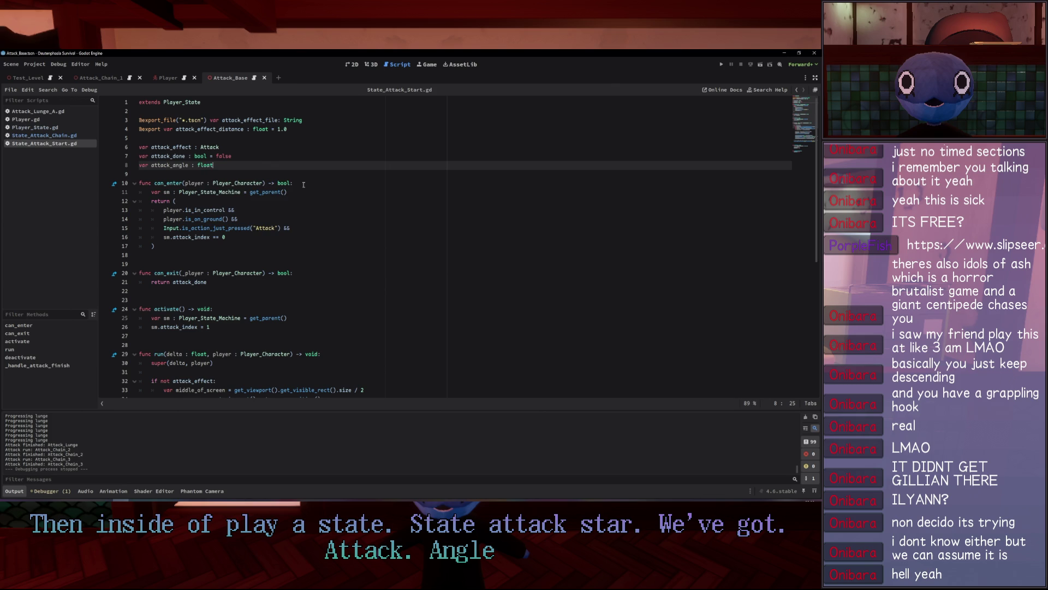
click(176, 165)
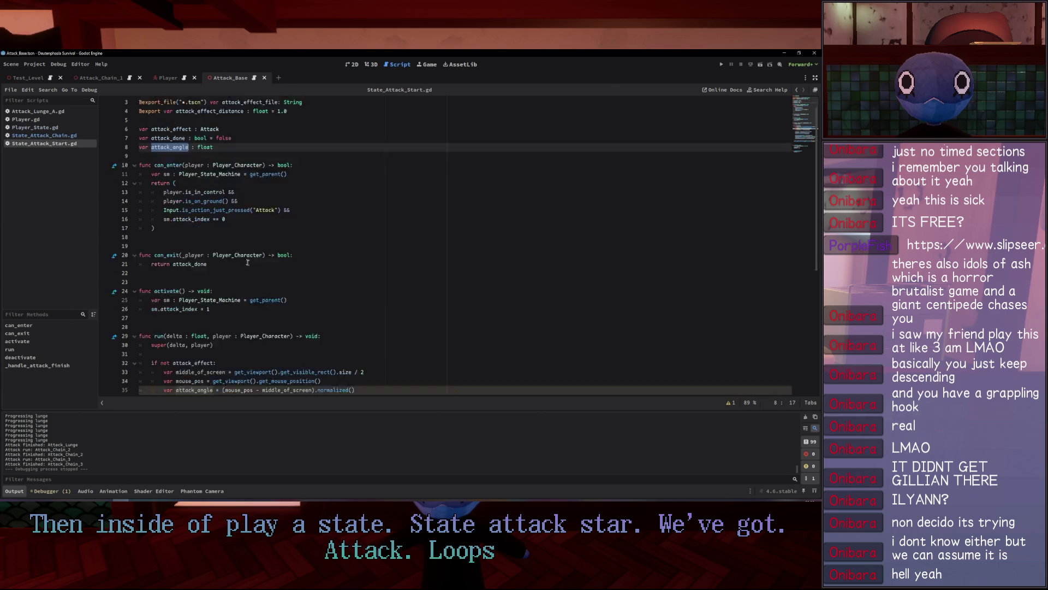
scroll(241, 258, down, 6)
click(43, 120)
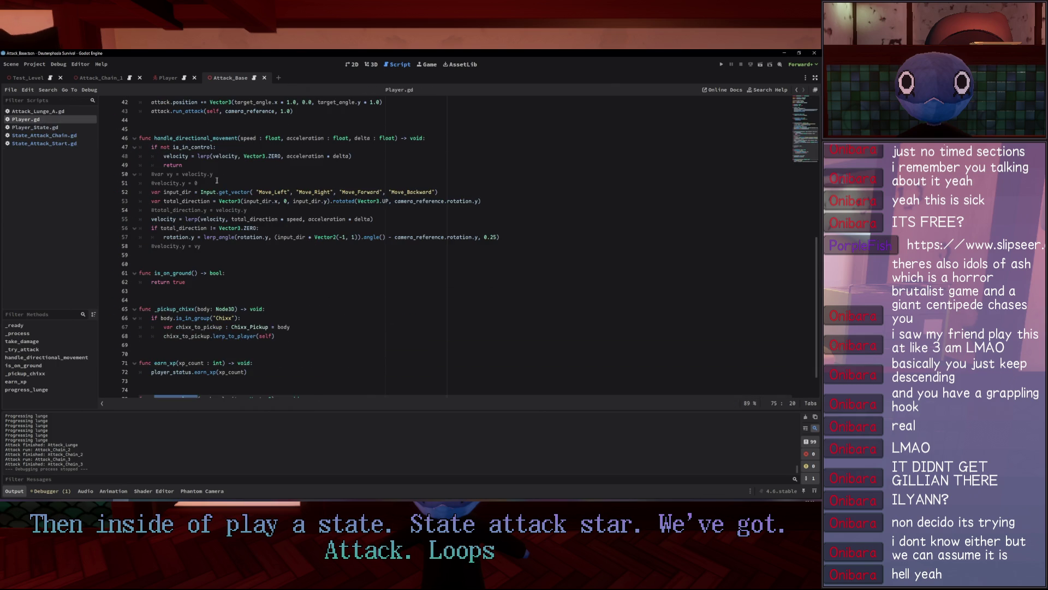
Select the rotation.y lerp_angle line in Player.gd's movement code.
scroll(209, 180, up, 5)
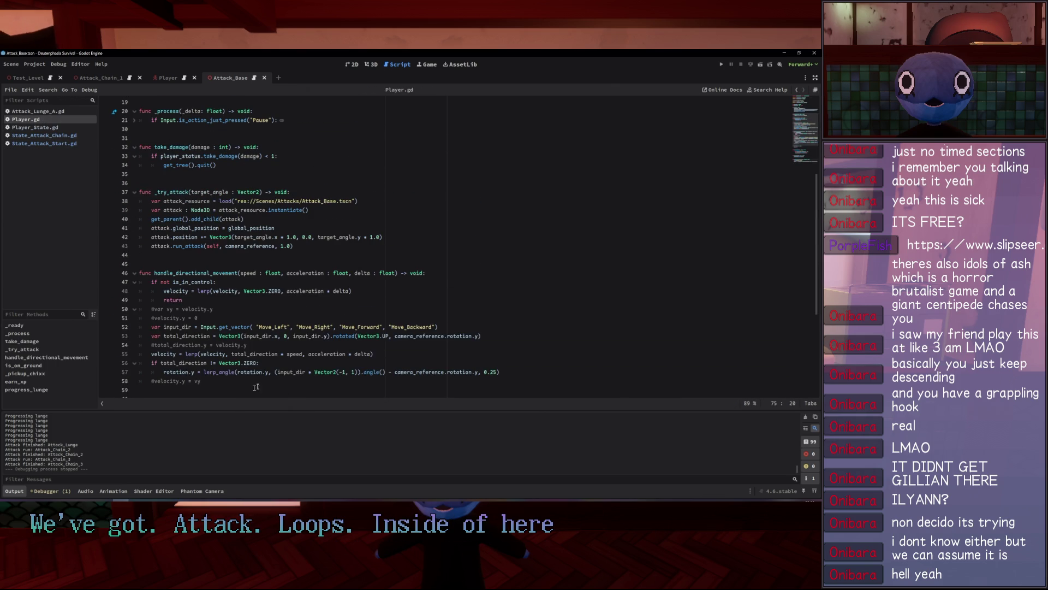
drag(156, 374, 583, 385)
click(428, 327)
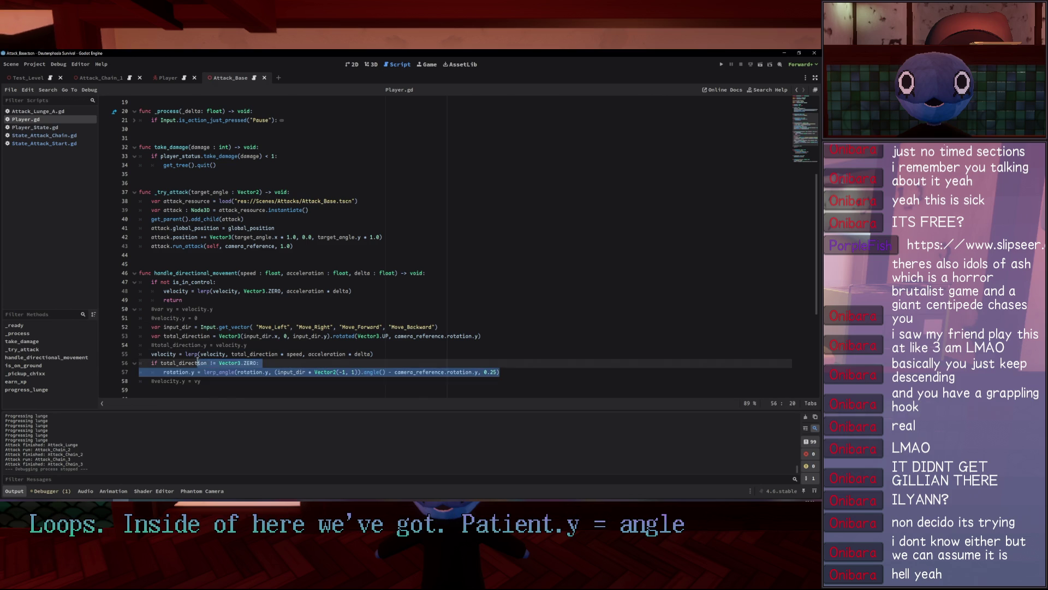
drag(499, 372, 163, 371)
Paste the rotation line at the end of run() in State_Attack_Start.gd, prefixed with 'player.'.
click(57, 135)
click(58, 143)
click(57, 136)
click(58, 144)
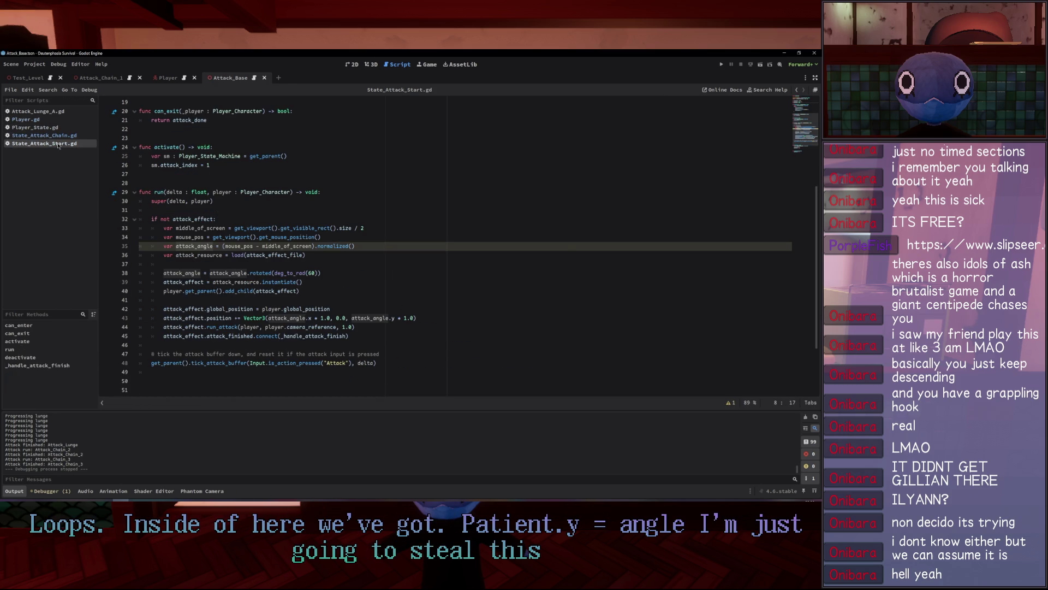
click(290, 210)
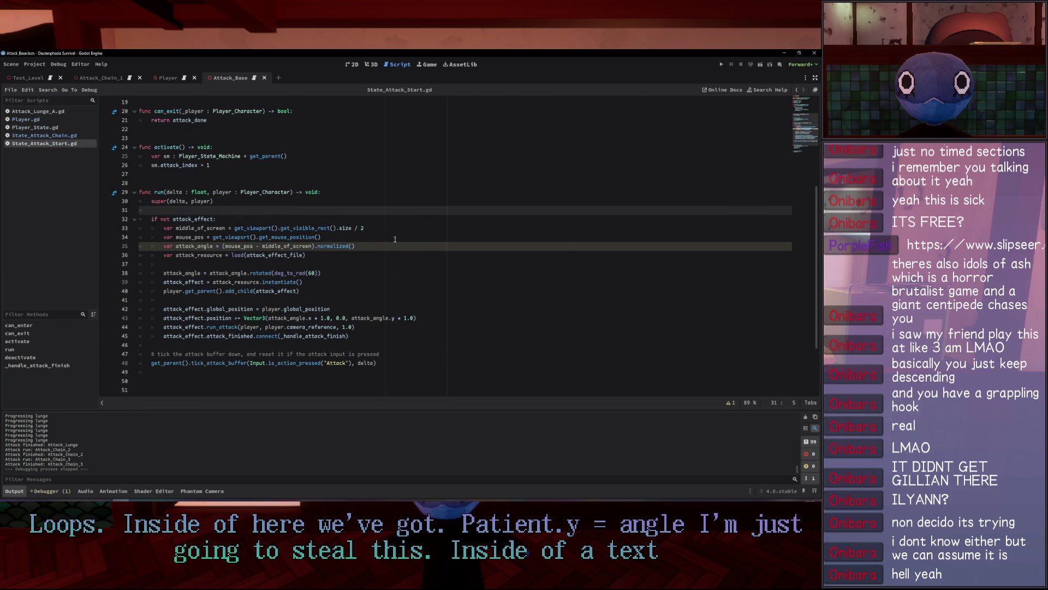
click(201, 344)
key(ctrl+v)
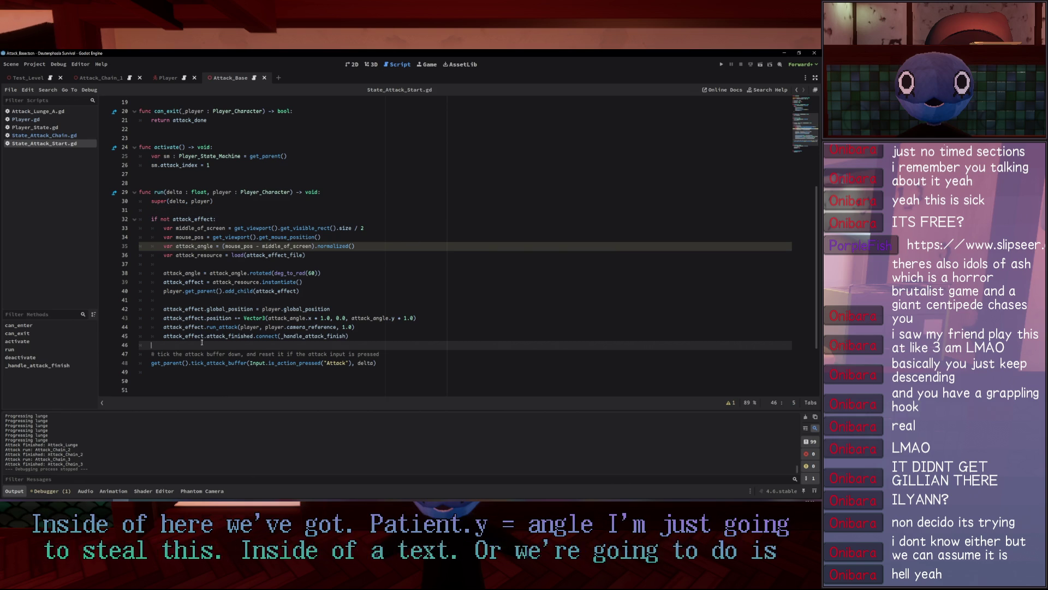
click(152, 345)
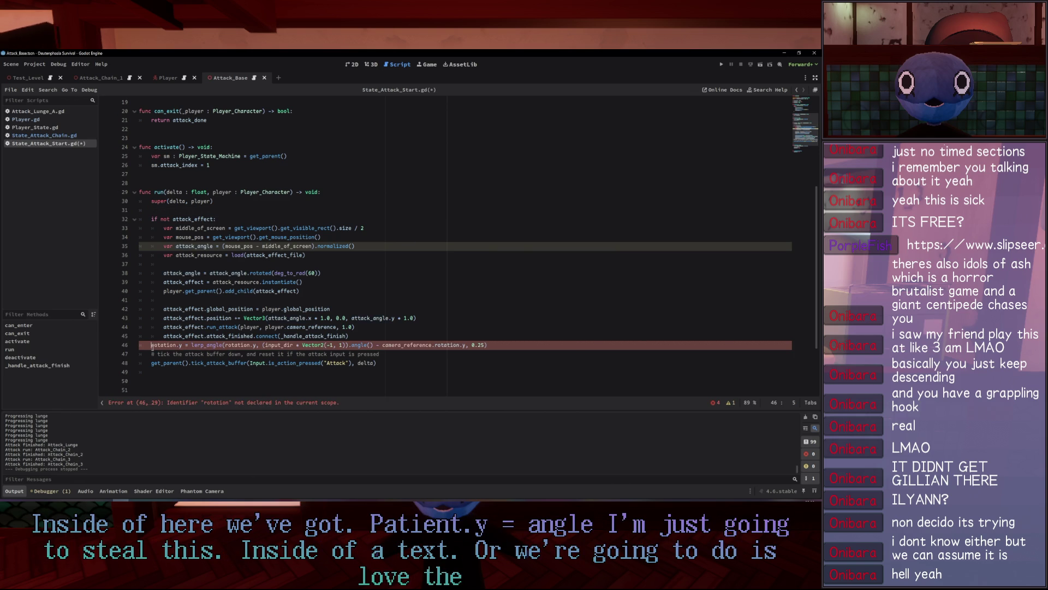
text(player.)
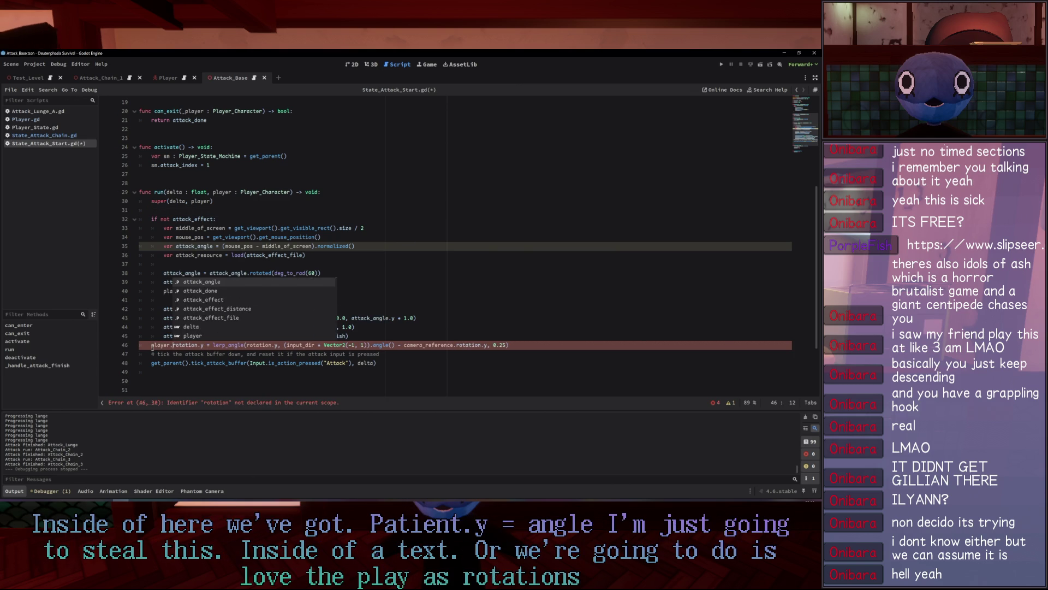
click(229, 238)
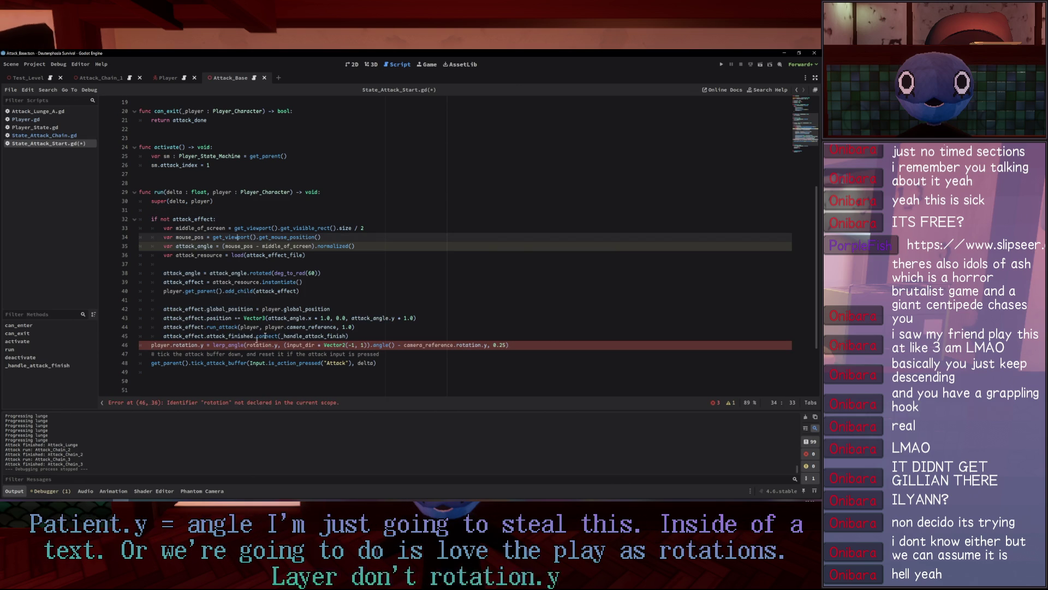
Insert a blank line above the rotation code and review the local attack_angle declaration and uses.
click(355, 337)
key(Return)
click(308, 254)
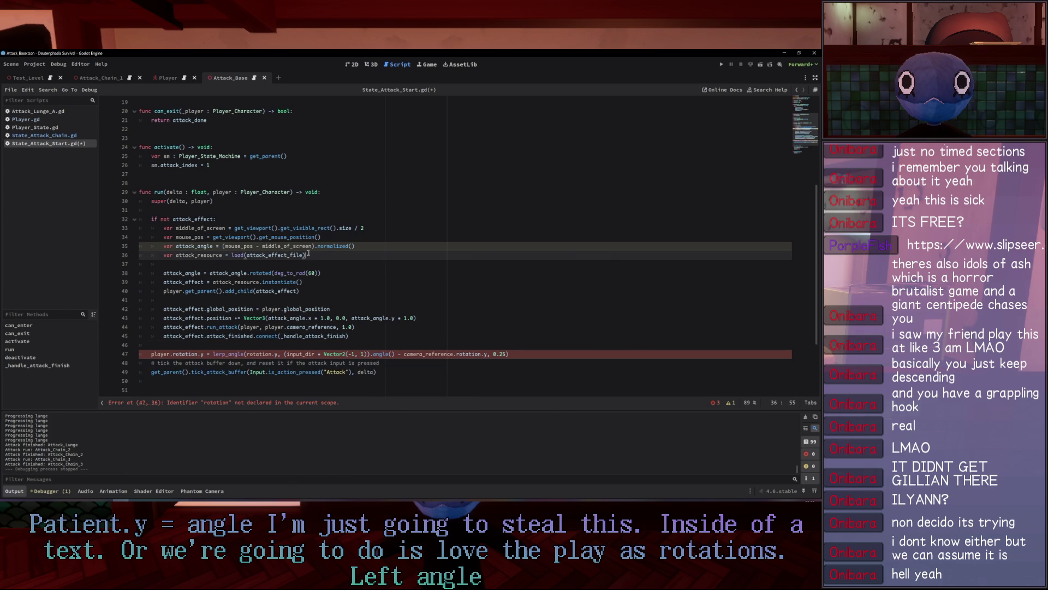
double_click(286, 317)
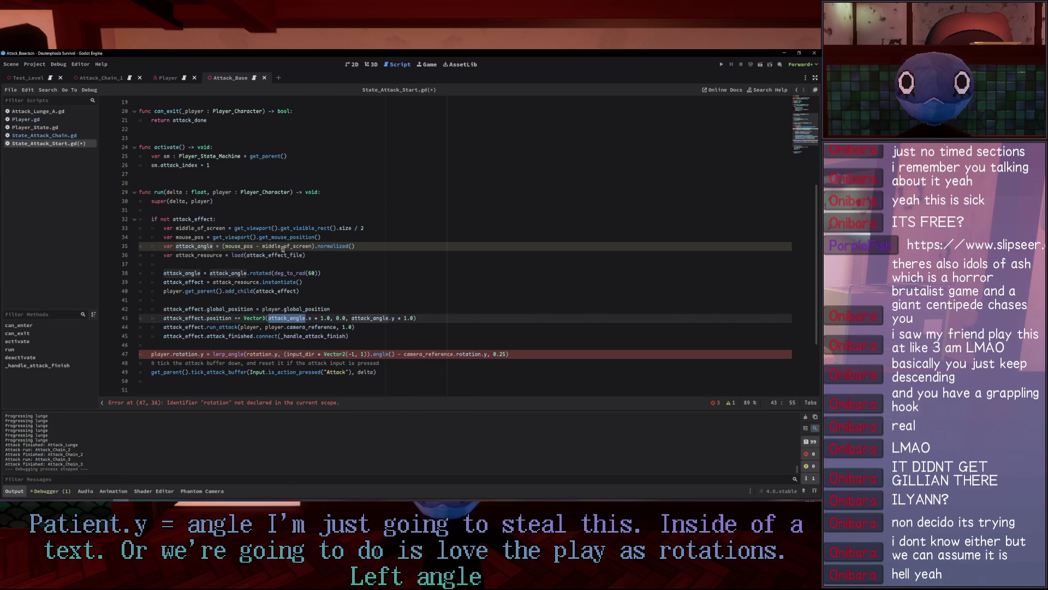
double_click(209, 247)
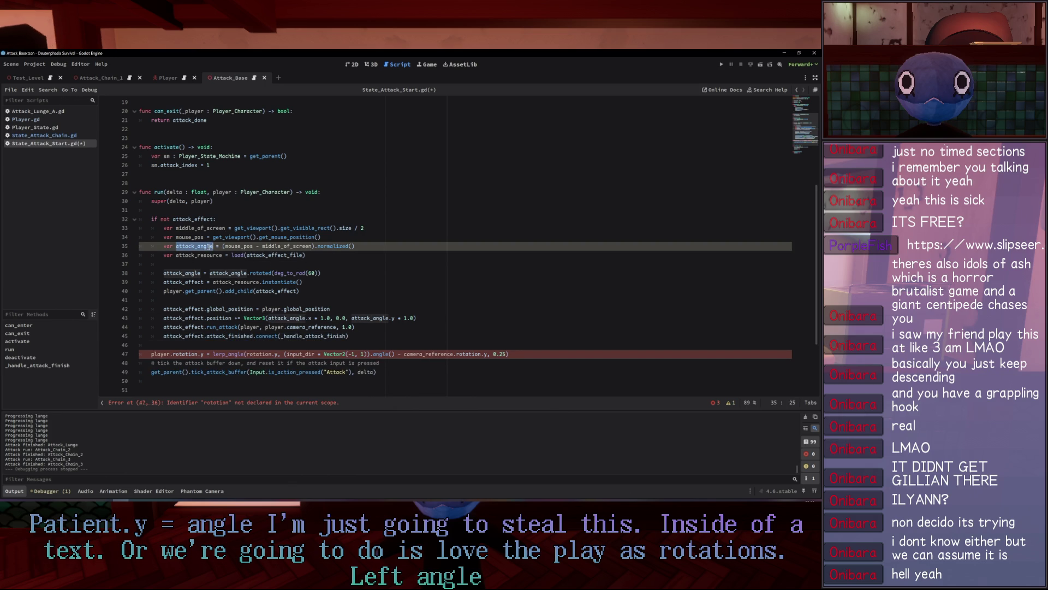
scroll(368, 253, up, 6)
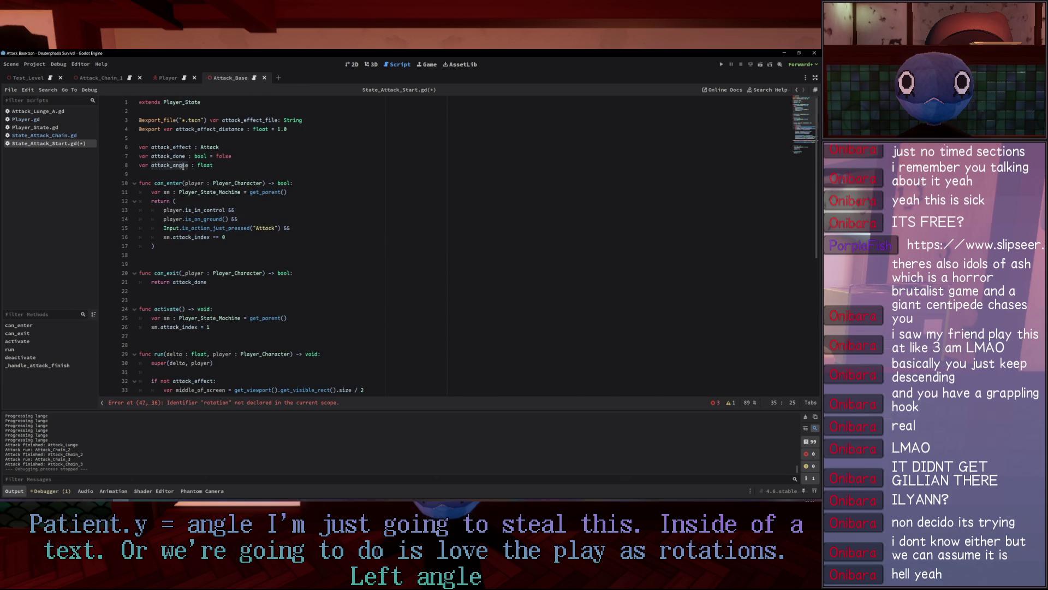
scroll(197, 197, down, 3)
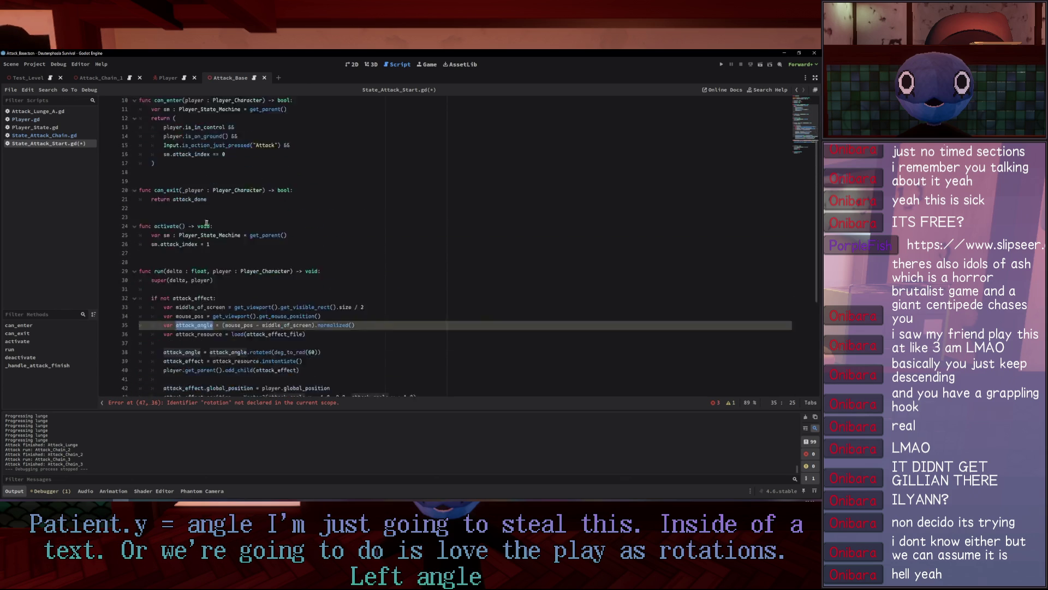
scroll(205, 221, down, 5)
scroll(244, 300, up, 7)
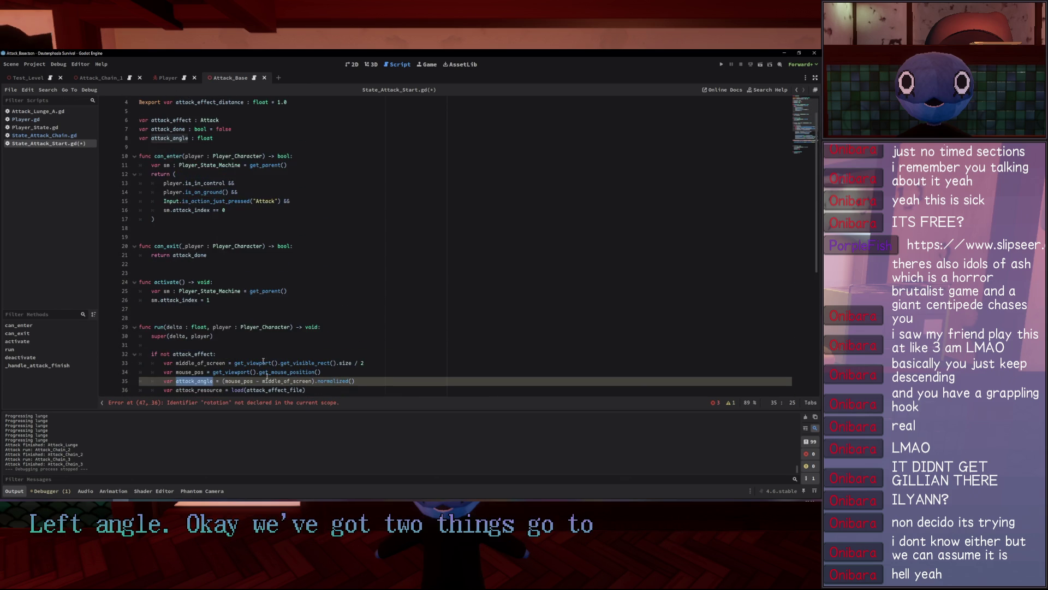
Rename the local attack_angle declaration to attack_normal and copy the new name.
scroll(244, 300, down, 4)
key(BackSpace)
key(BackSpace)
key(BackSpace)
text(normal)
click(238, 211)
click(197, 272)
key(ctrl+c)
Replace attack_angle with attack_normal on lines 38 and 43, then save State_Attack_Start.gd.
double_click(181, 300)
key(ctrl+v)
double_click(232, 300)
key(ctrl+v)
click(381, 290)
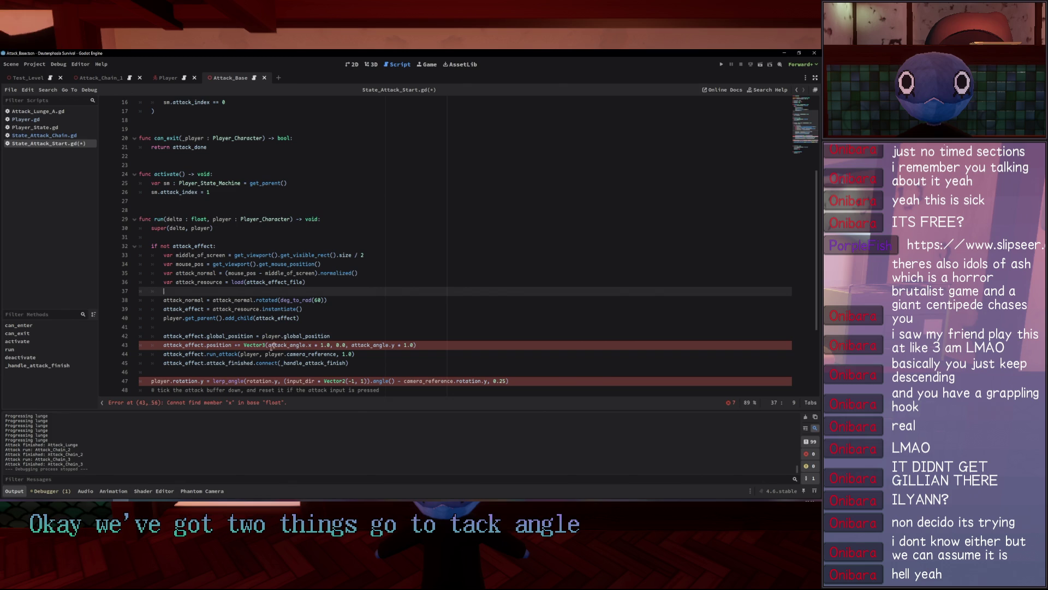
double_click(288, 345)
key(ctrl+v)
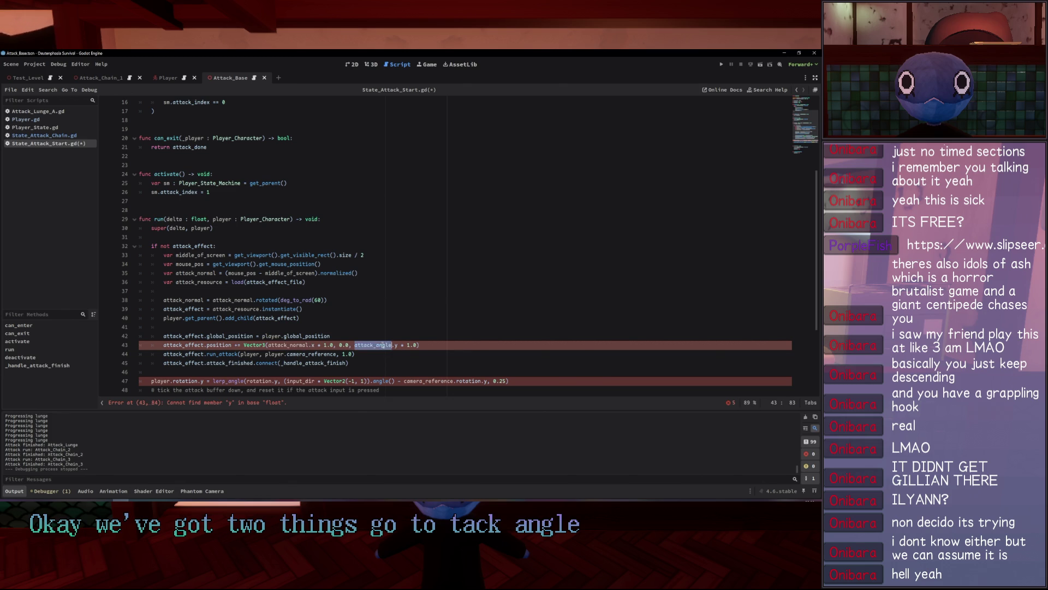
click(377, 309)
key(ctrl+s)
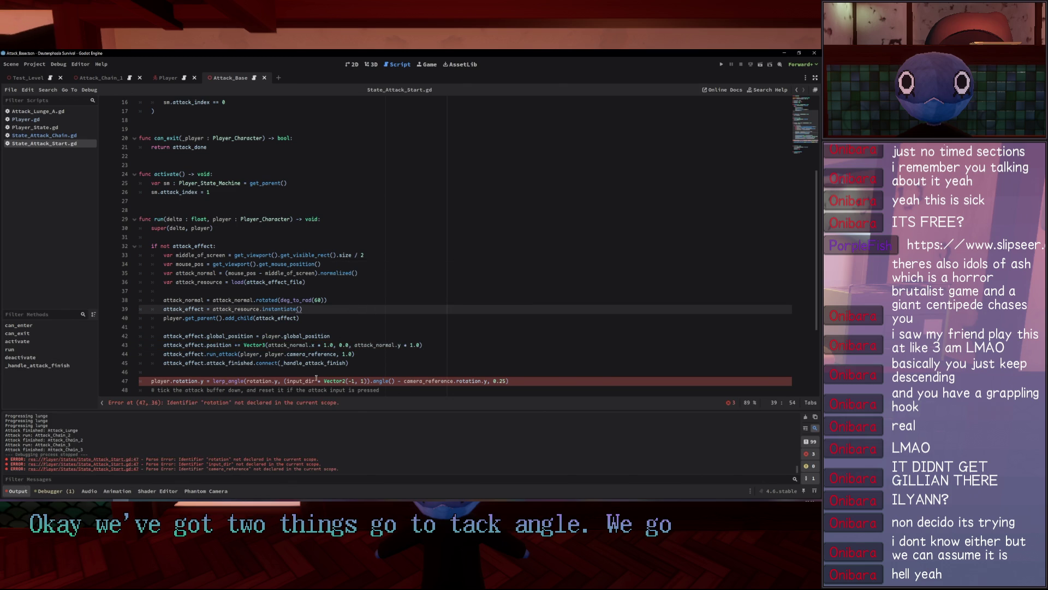
Add 'attack_angle = attack_normal.angle()' on a new line 39 and save.
click(306, 381)
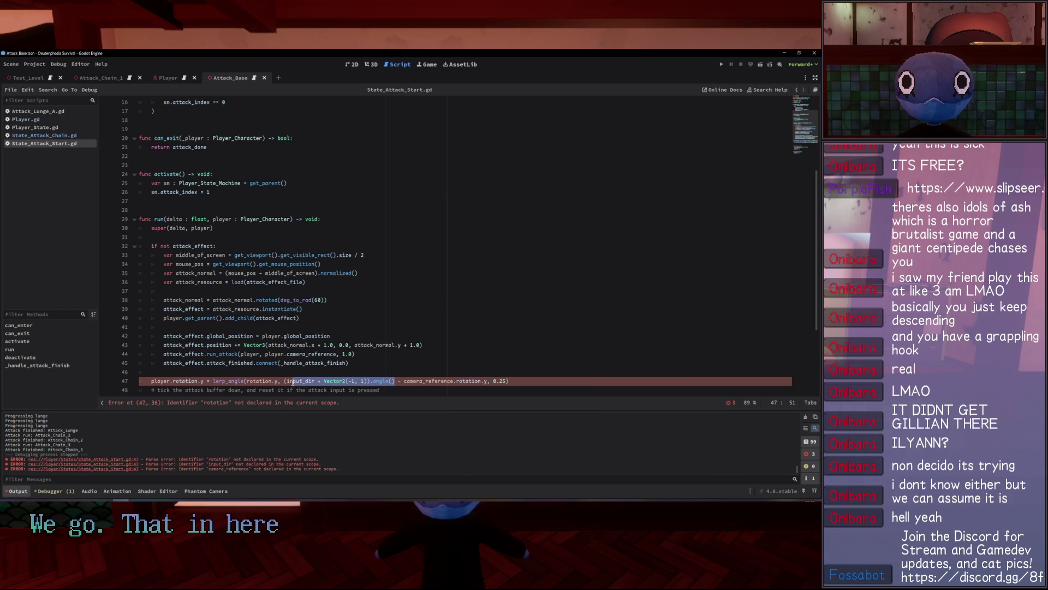
click(285, 381)
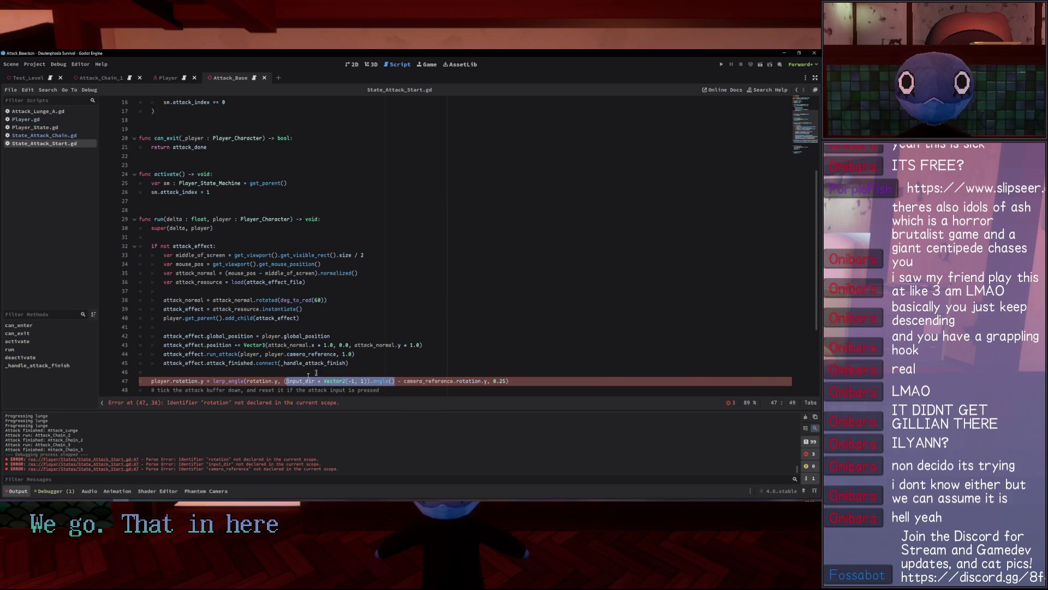
click(268, 254)
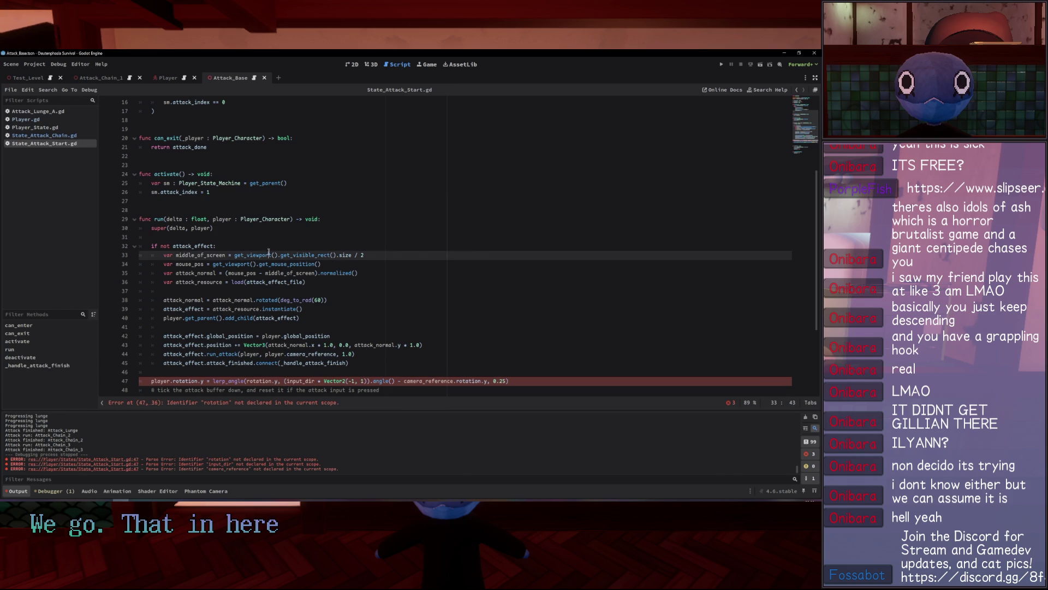
click(342, 300)
key(Up)
key(Up)
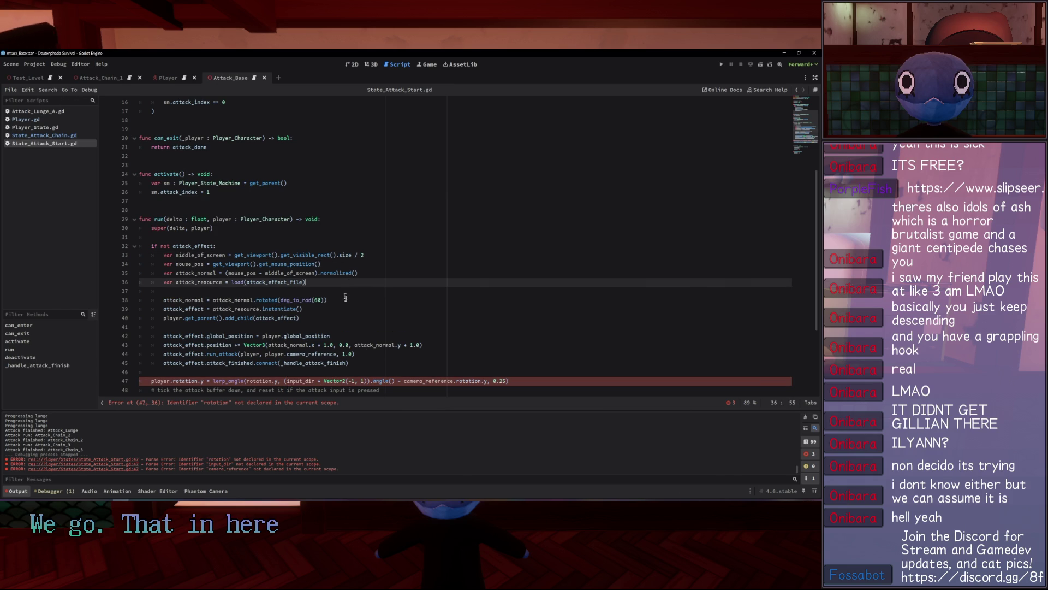
key(Down)
key(Down)
key(Return)
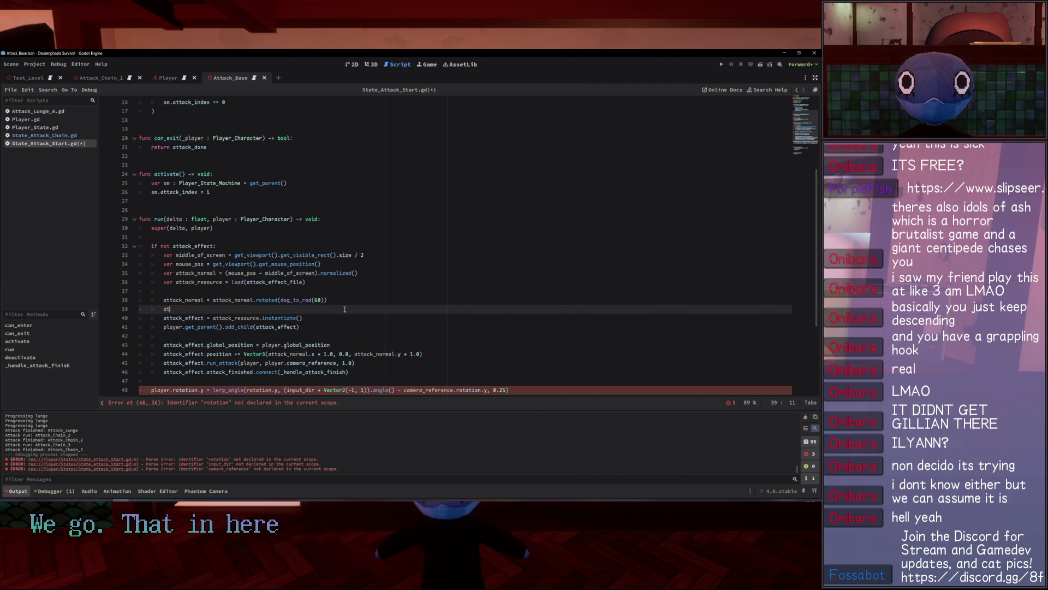
key(Return)
text(ack_angle)
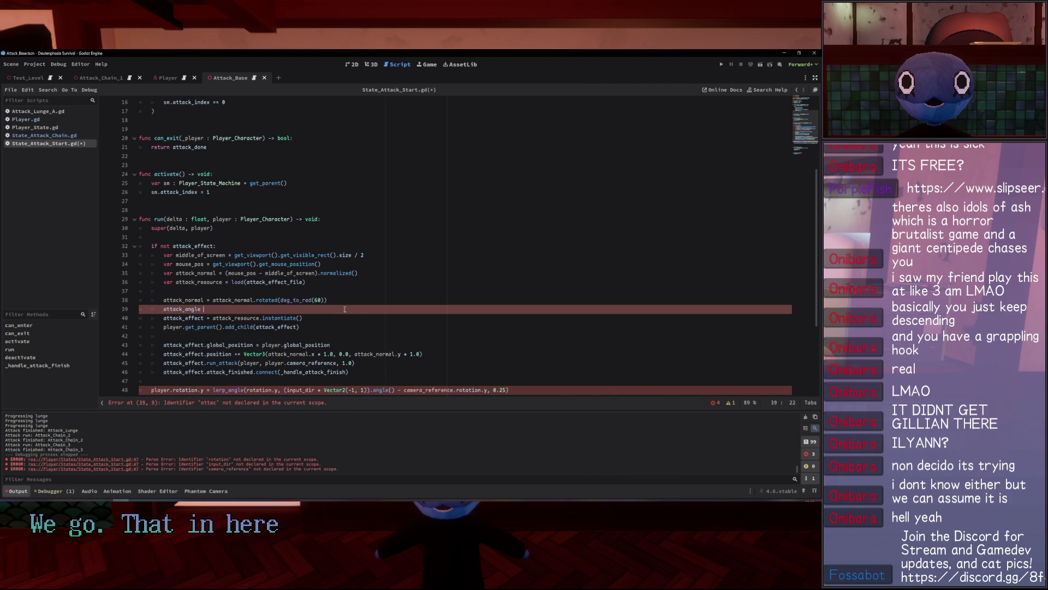
text(ttack)
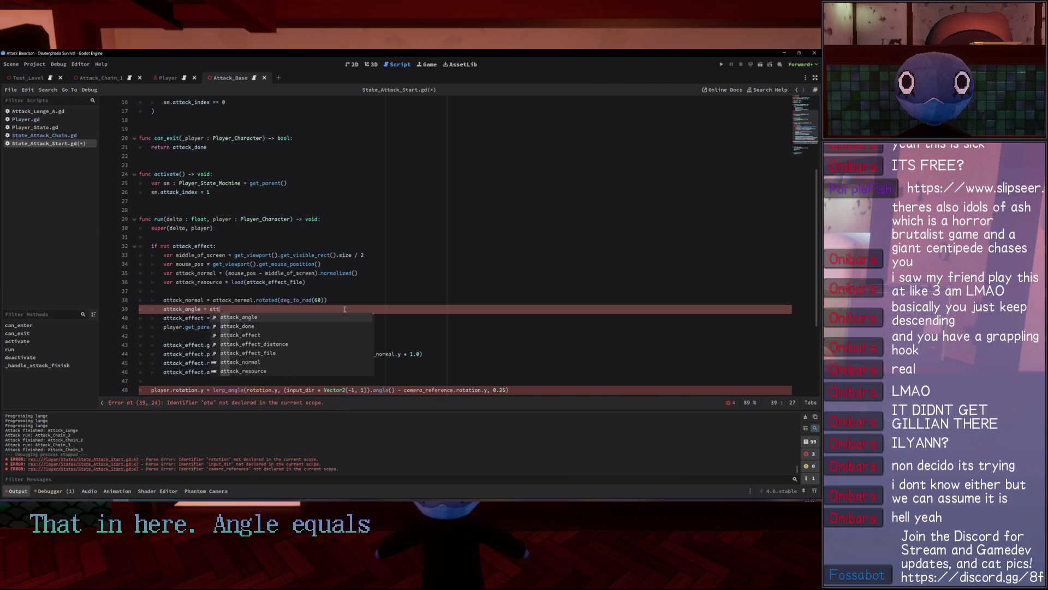
key(Down)
key(Down)
key(Down)
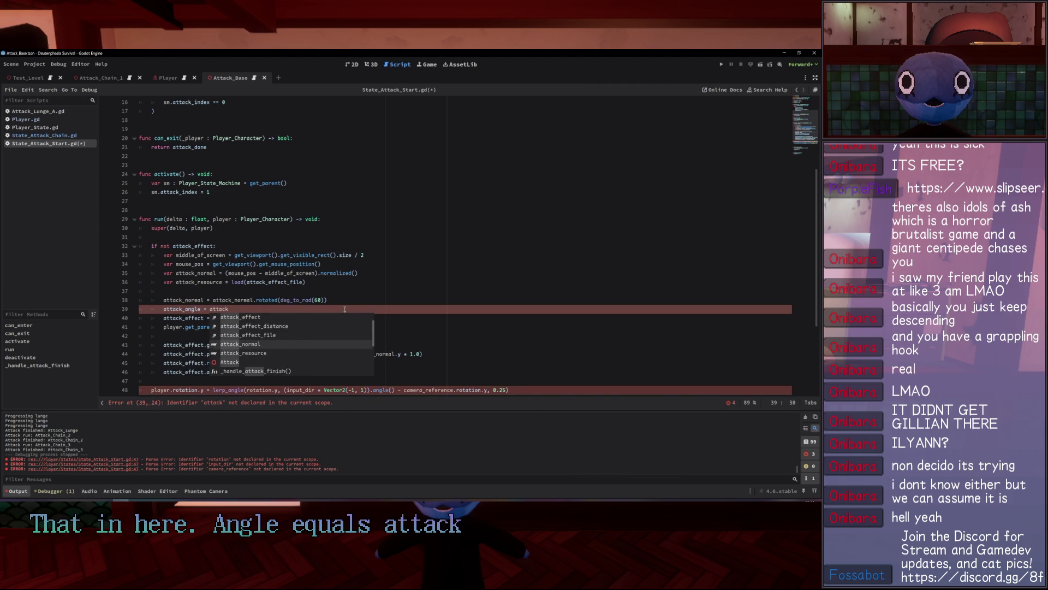
key(Return)
text(.angle()
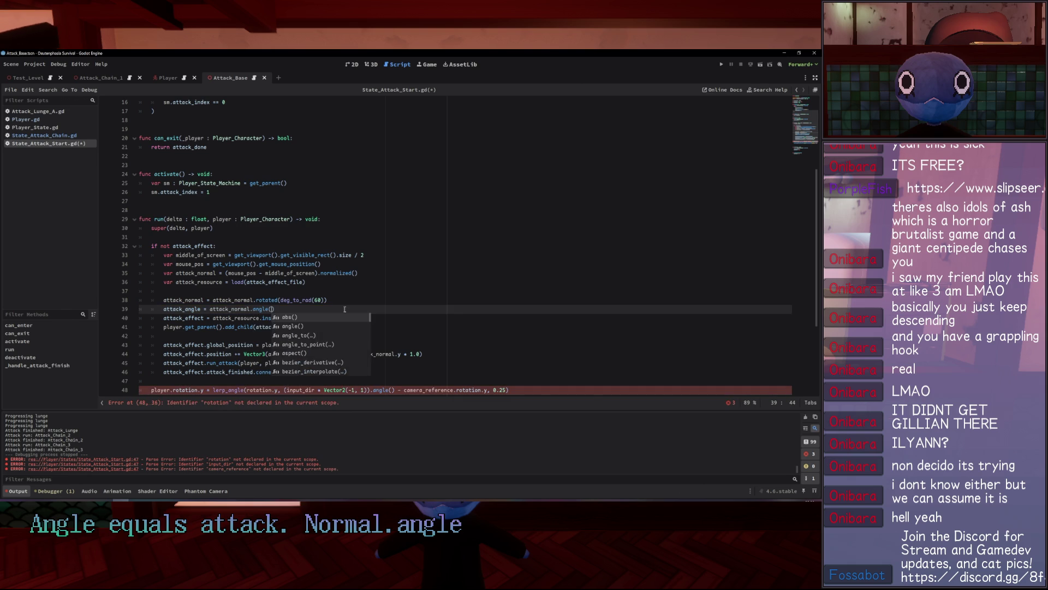
key(Return)
key(ctrl+s)
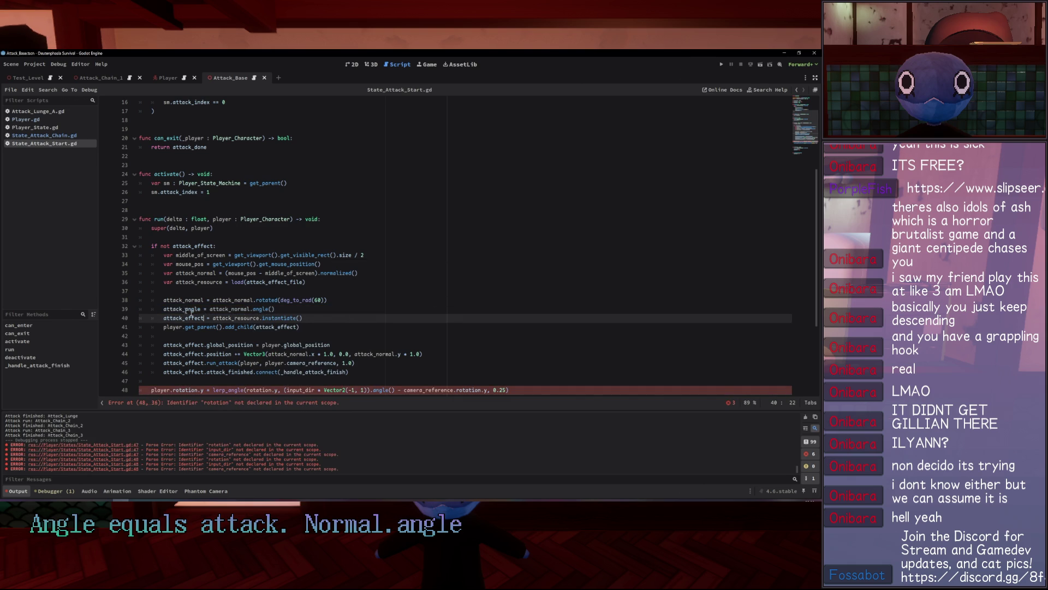
Make line 48 lerp player.rotation.y toward attack_angle with weight 0.25, save, and start the game.
double_click(182, 309)
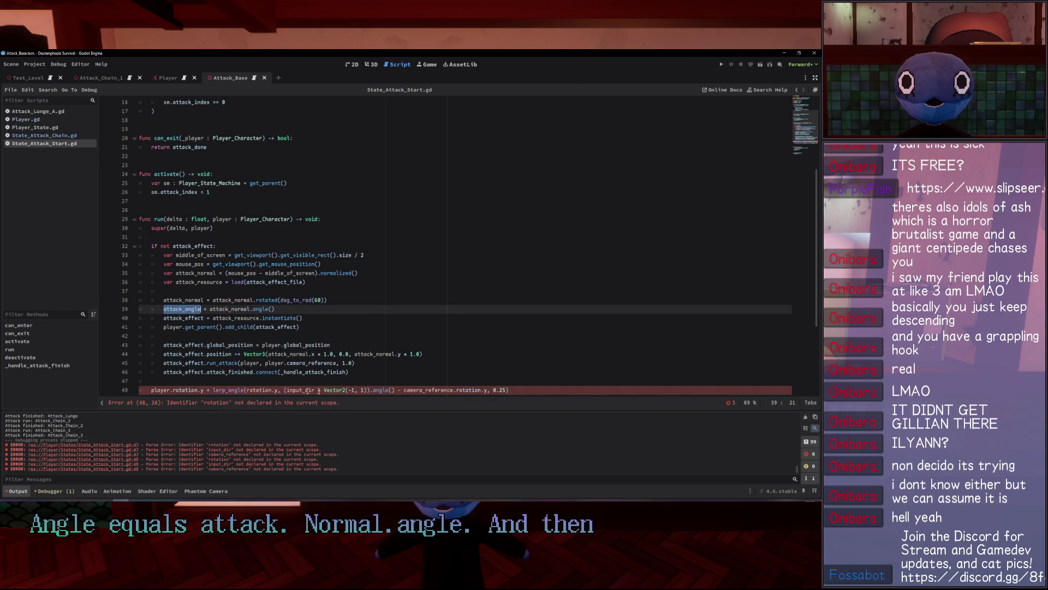
click(173, 390)
drag(172, 390, 151, 390)
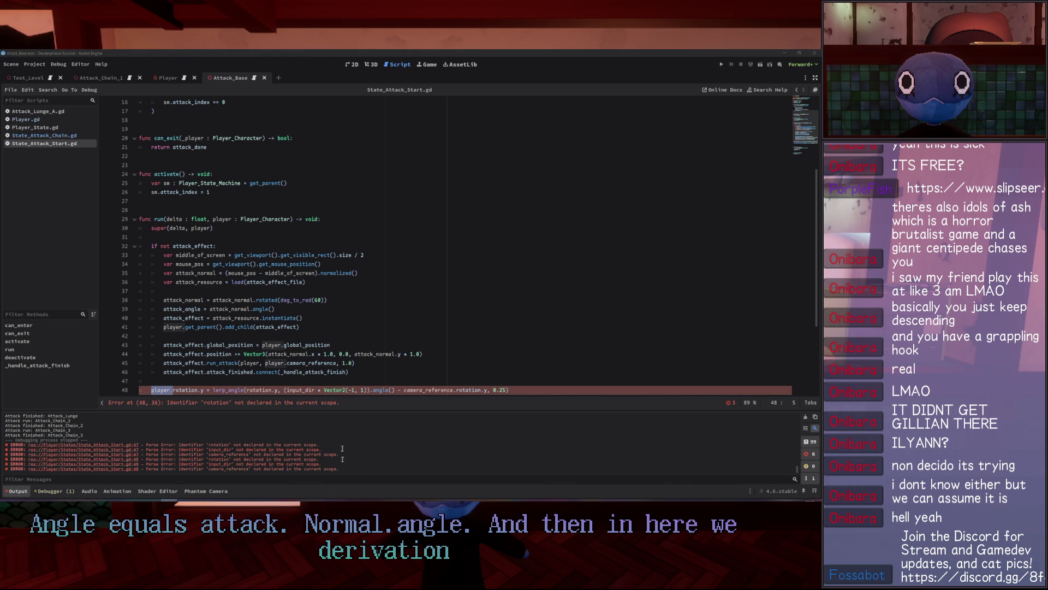
click(246, 389)
text(player.)
click(265, 353)
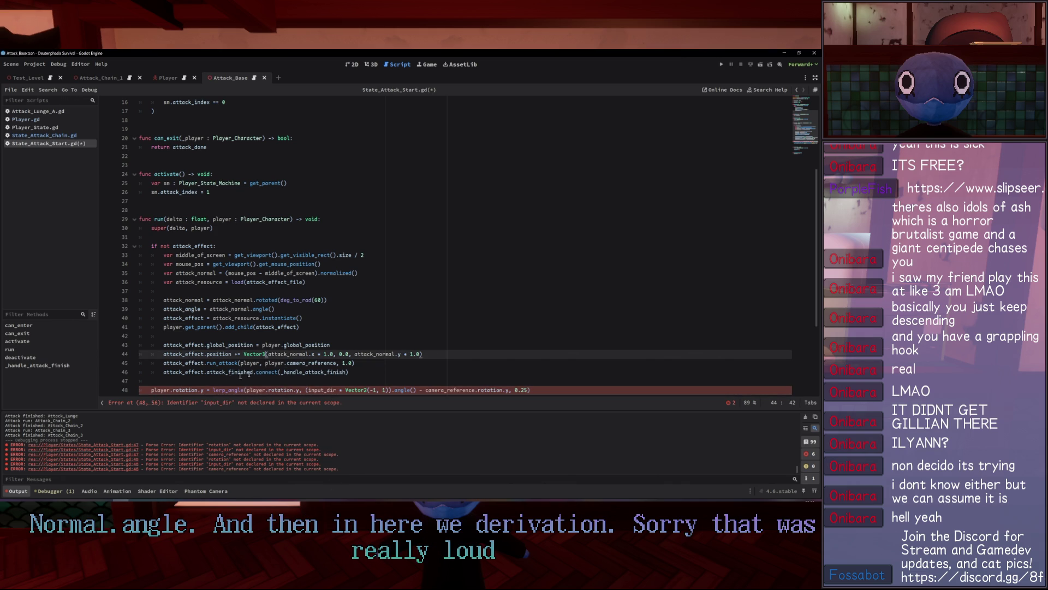
double_click(183, 317)
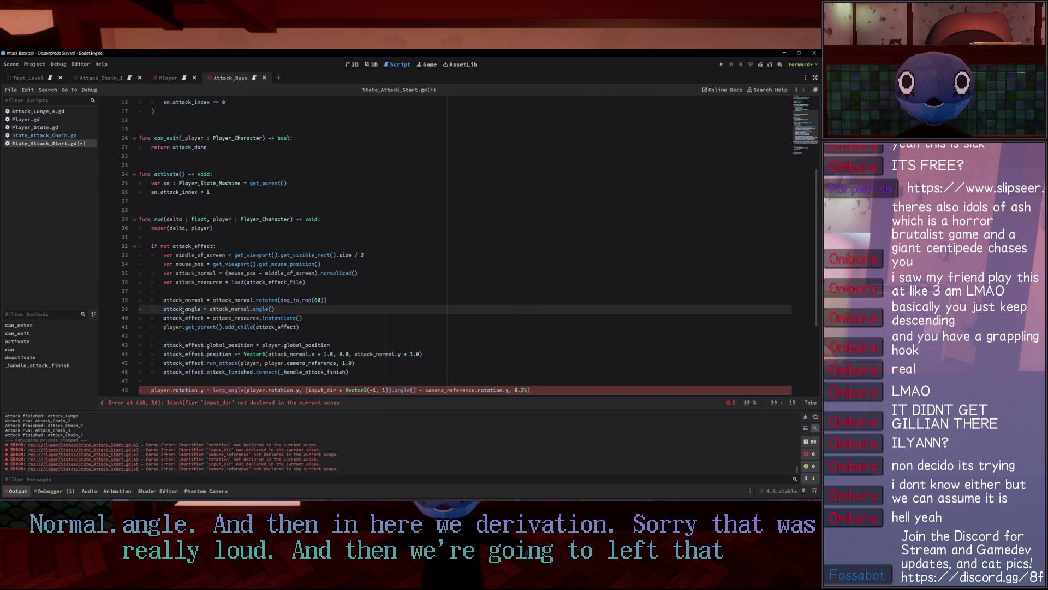
double_click(183, 309)
key(ctrl+c)
drag(305, 390, 503, 390)
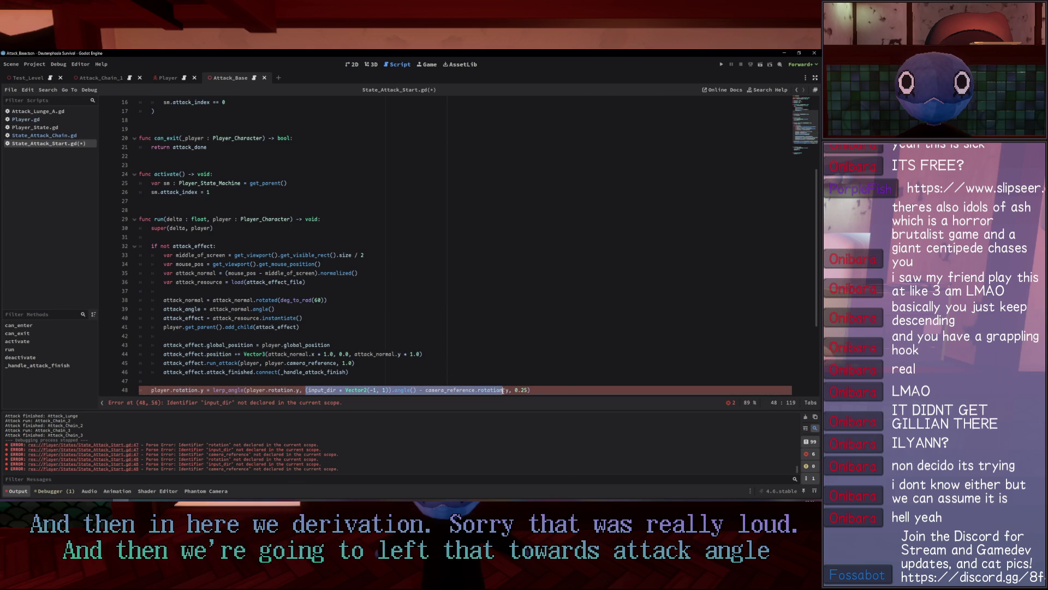
key(ctrl+v)
click(519, 309)
key(ctrl+s)
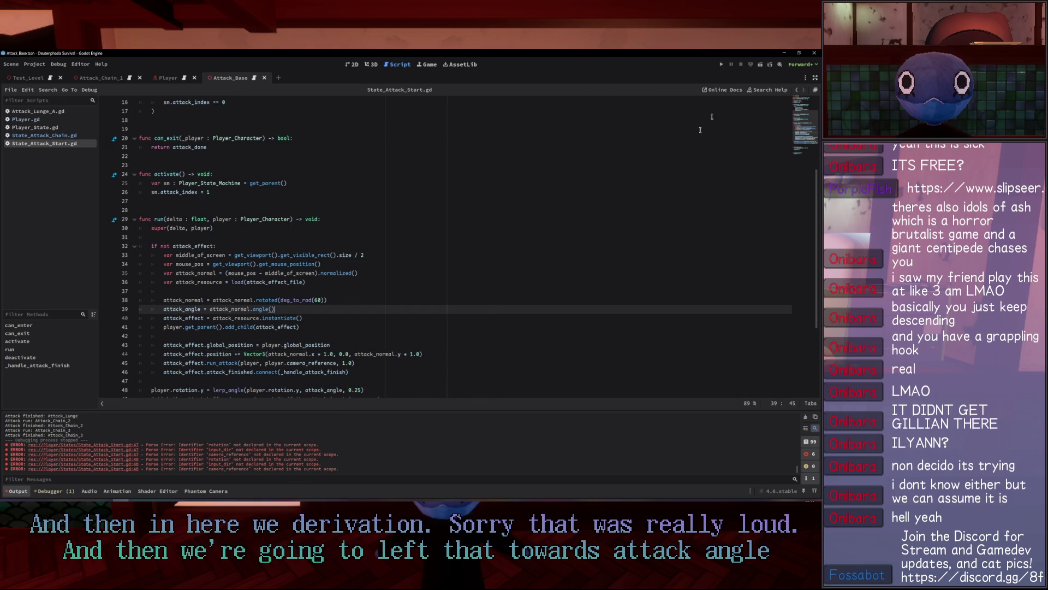
click(722, 64)
click(315, 299)
click(295, 281)
click(268, 257)
click(243, 234)
click(262, 222)
click(305, 199)
click(349, 175)
click(393, 154)
click(415, 164)
click(431, 207)
click(414, 262)
click(393, 311)
click(385, 322)
click(480, 306)
click(627, 218)
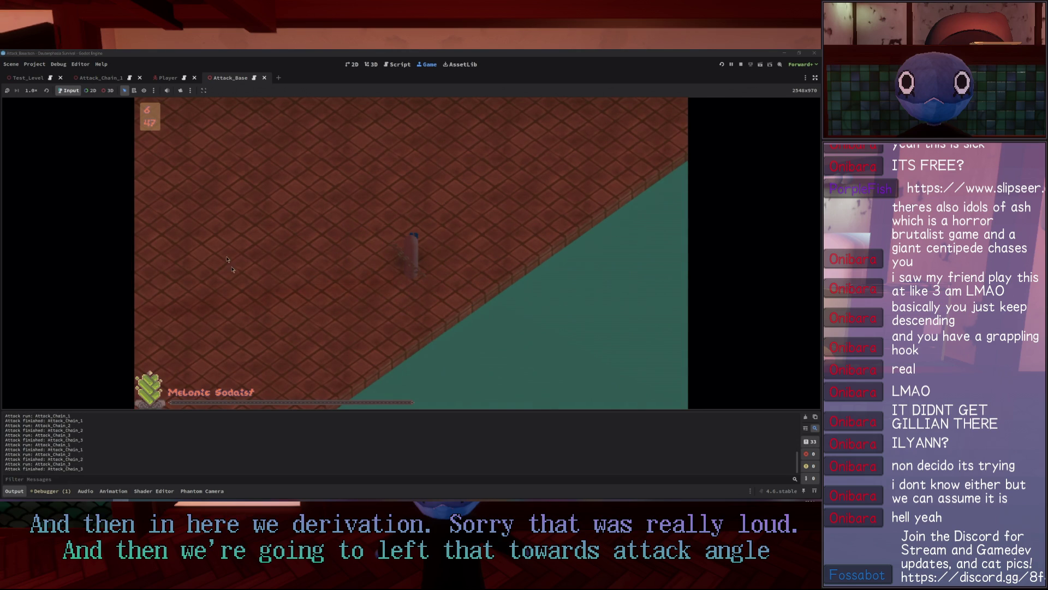
click(233, 275)
click(237, 271)
click(240, 264)
click(242, 260)
click(229, 248)
click(211, 229)
click(210, 232)
click(209, 232)
click(209, 232)
click(628, 229)
click(694, 155)
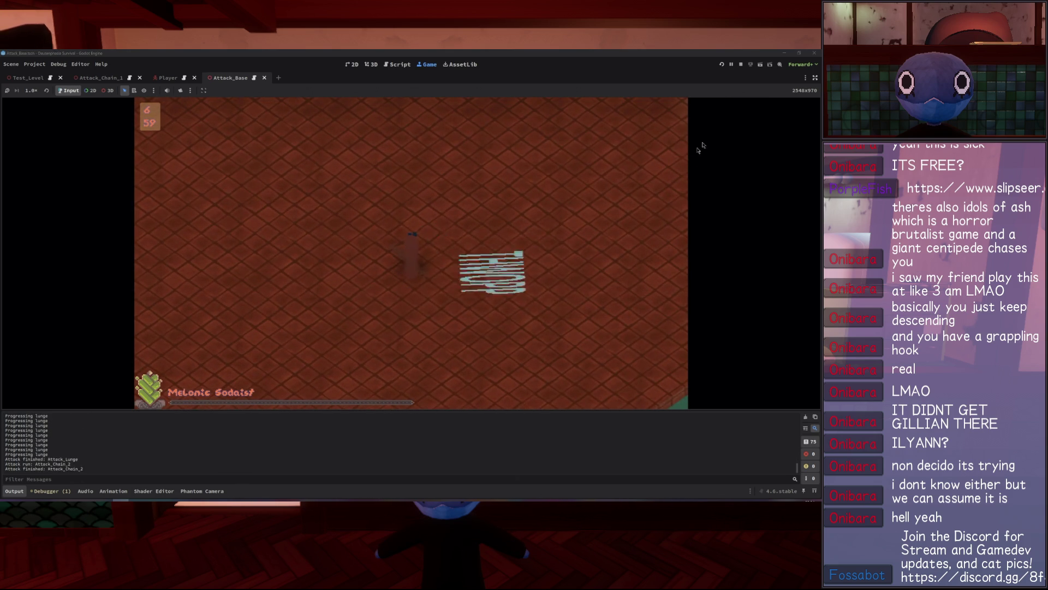
key(F8)
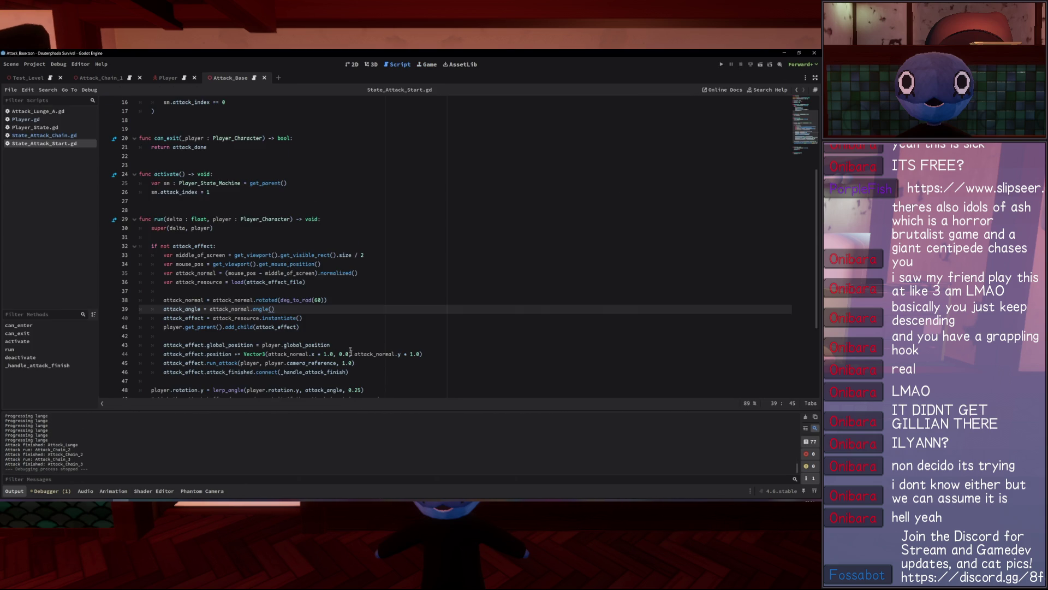
Move 'attack_angle = attack_normal.angle()' above the 60-degree rotation line, drop the extra blank line, and playtest.
scroll(353, 361, down, 5)
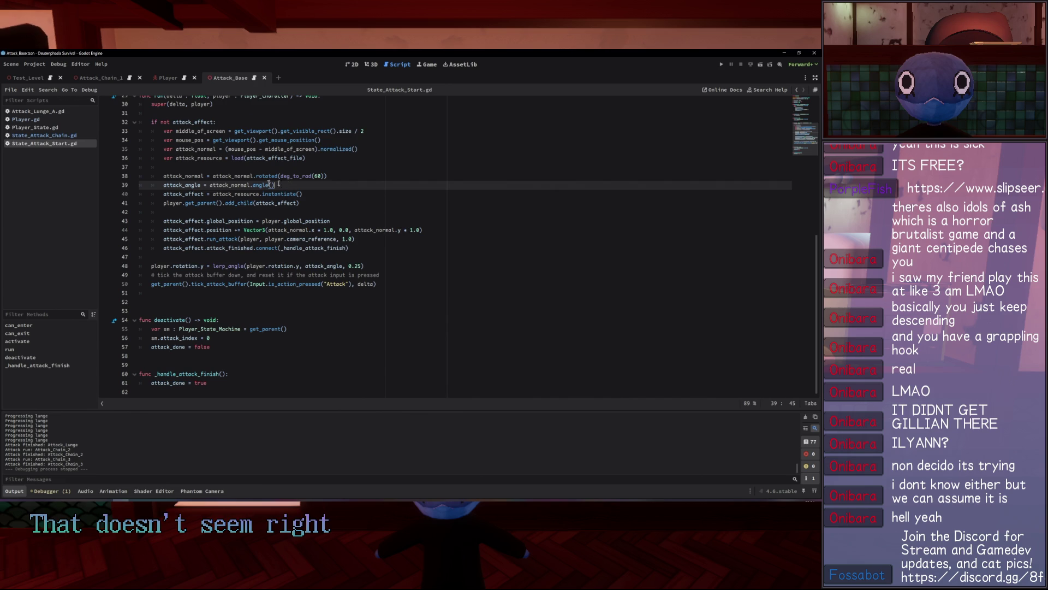
drag(286, 185, 161, 186)
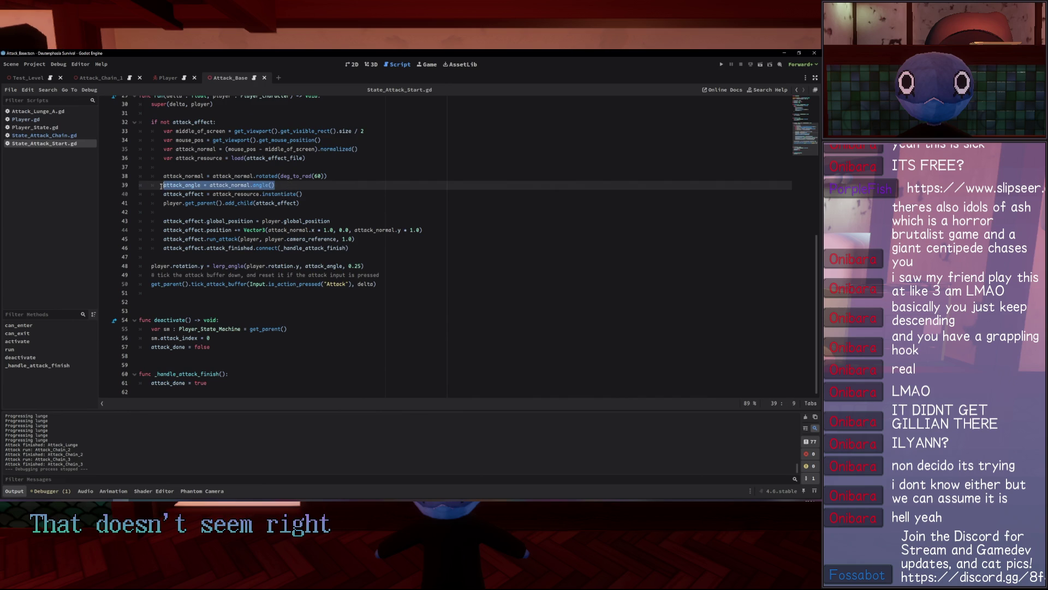
key(BackSpace)
click(201, 168)
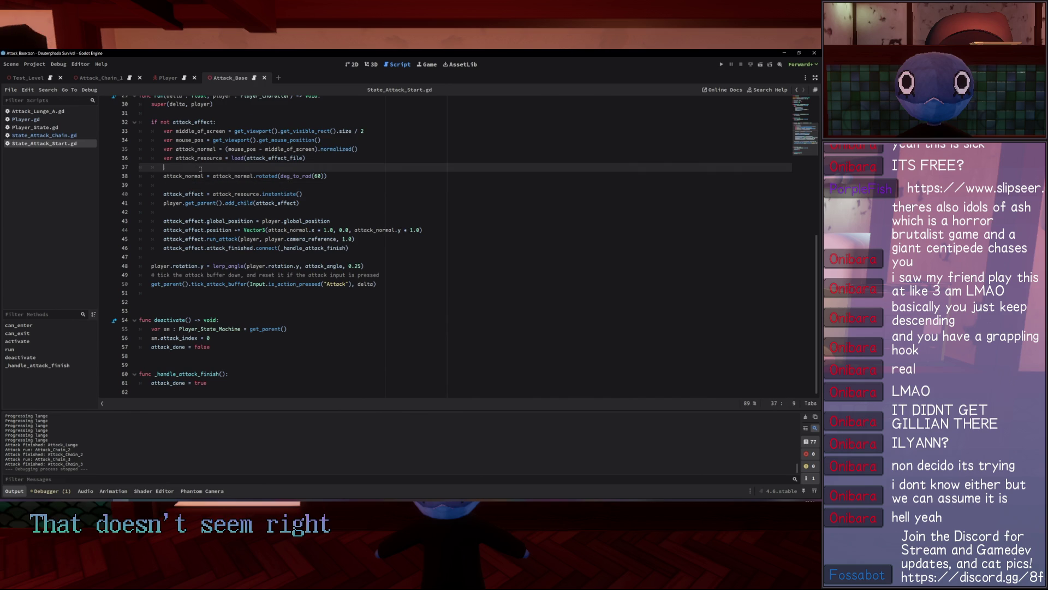
key(Return)
key(Up)
key(Return)
key(Up)
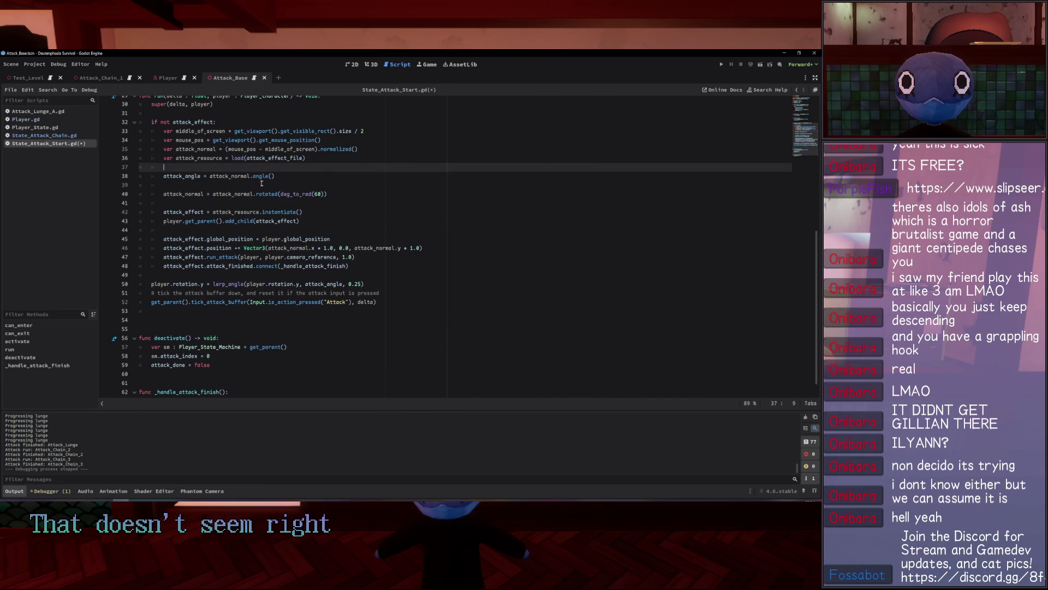
click(213, 205)
key(BackSpace)
key(BackSpace)
key(BackSpace)
key(Up)
key(Up)
key(Up)
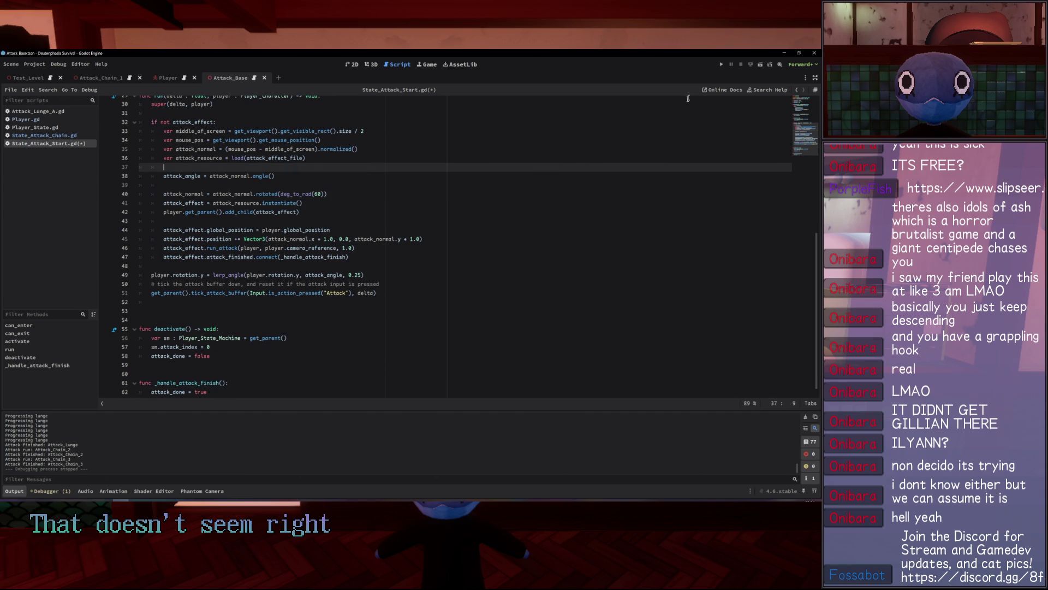
click(721, 64)
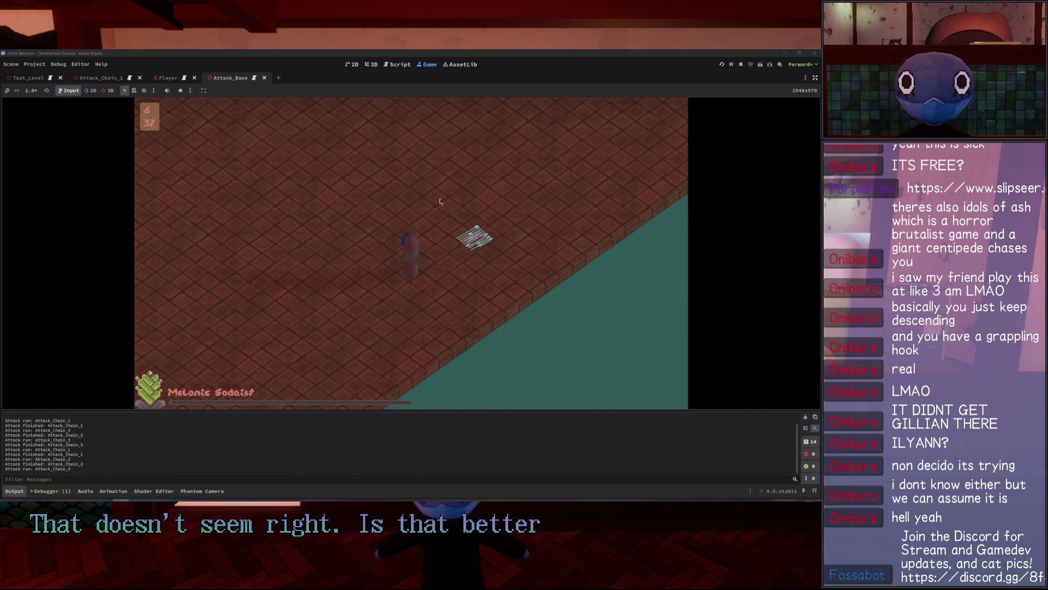
click(741, 65)
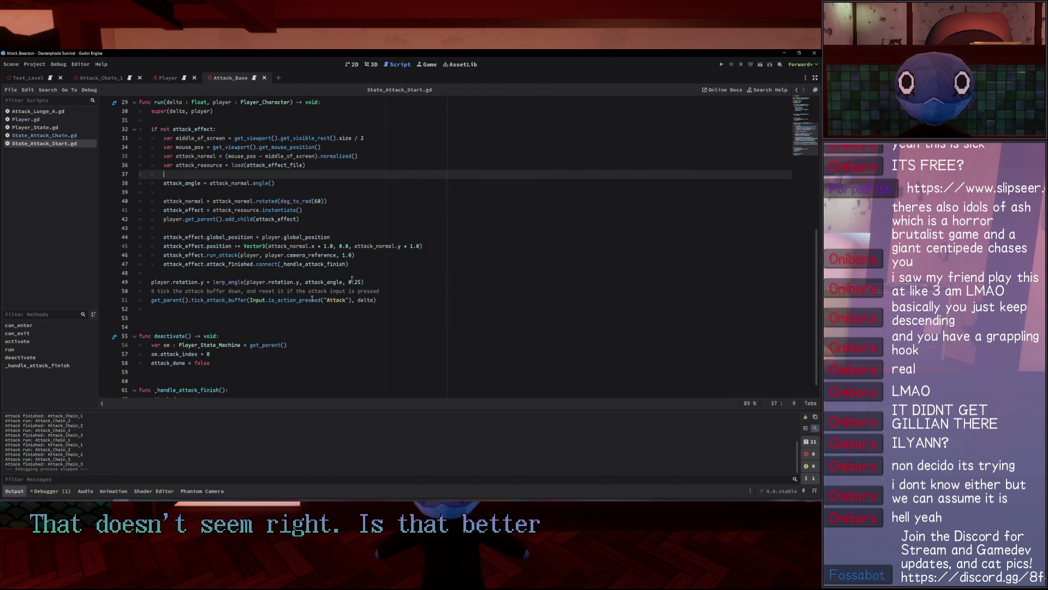
Move the lerp_angle rotation, its comment and tick_attack_buffer lines to just after super(delta, player).
drag(376, 282, 282, 277)
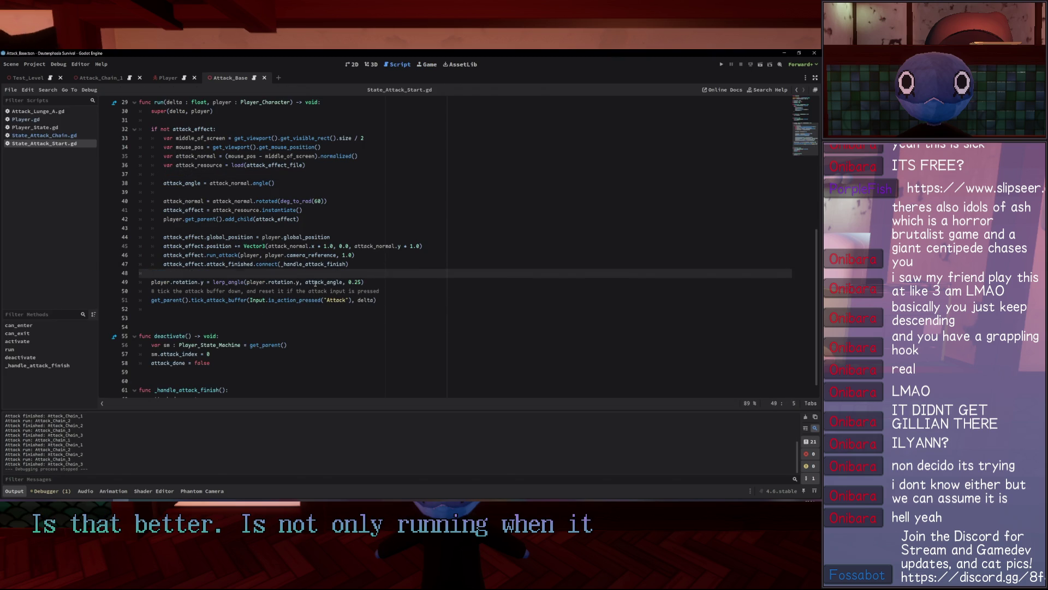
double_click(323, 281)
scroll(301, 281, up, 1)
click(254, 301)
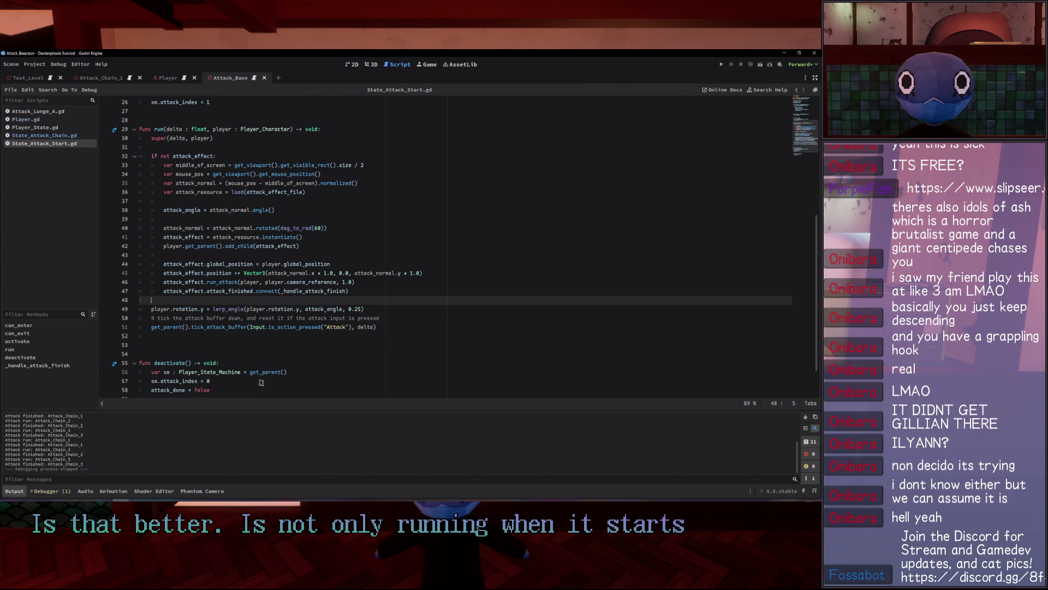
drag(365, 309, 394, 317)
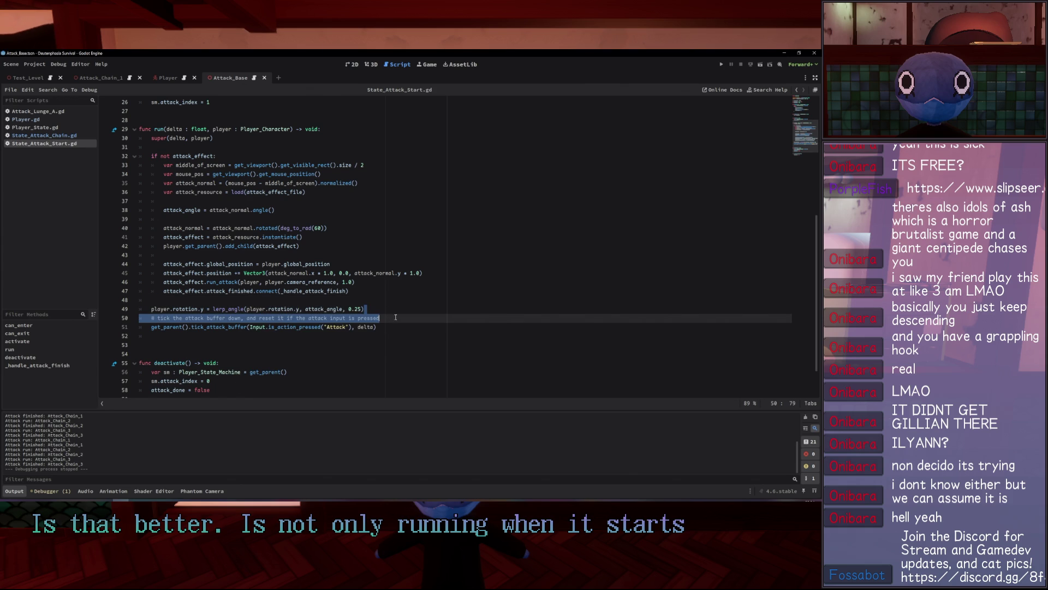
click(395, 318)
click(391, 327)
mouse_move(391, 328)
mouse_down()
mouse_move(142, 326)
mouse_move(139, 299)
mouse_up()
key(ctrl+c)
key(BackSpace)
click(238, 139)
key(ctrl+v)
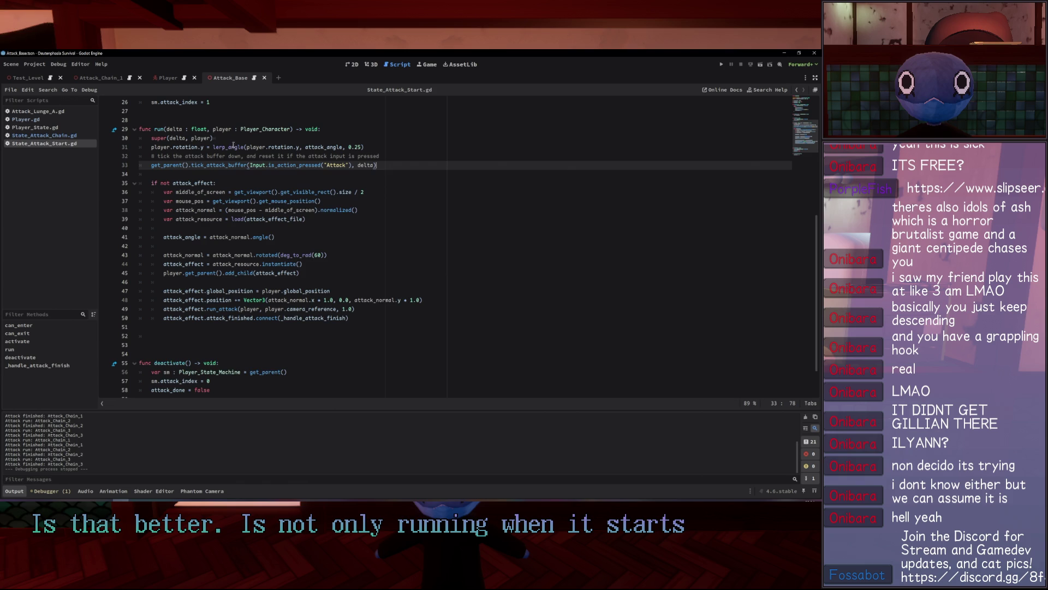
click(408, 159)
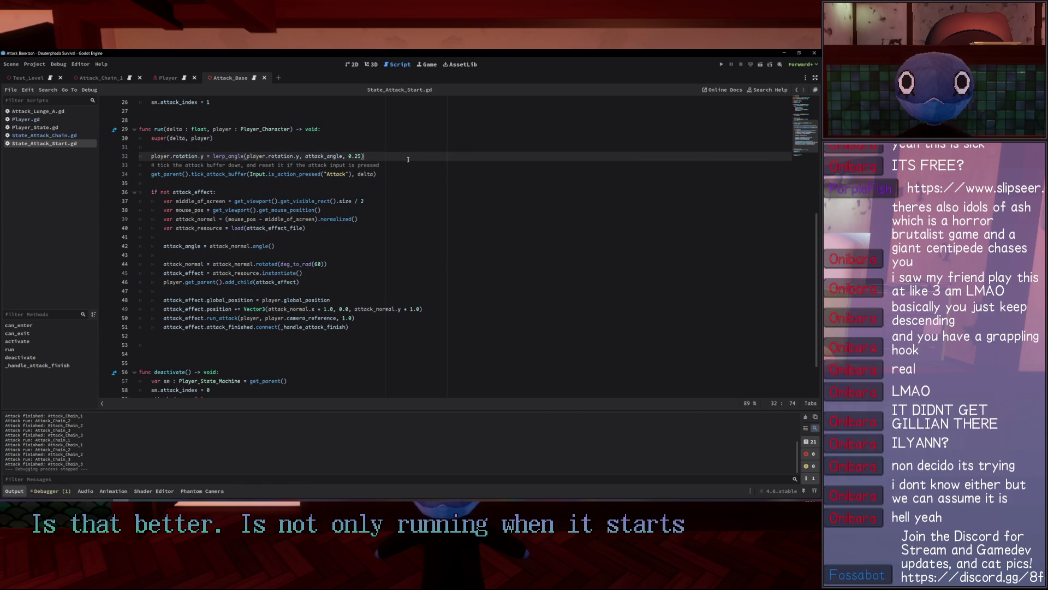
Playtest chained attacks in several directions to check the rotation, then stop the game.
click(721, 65)
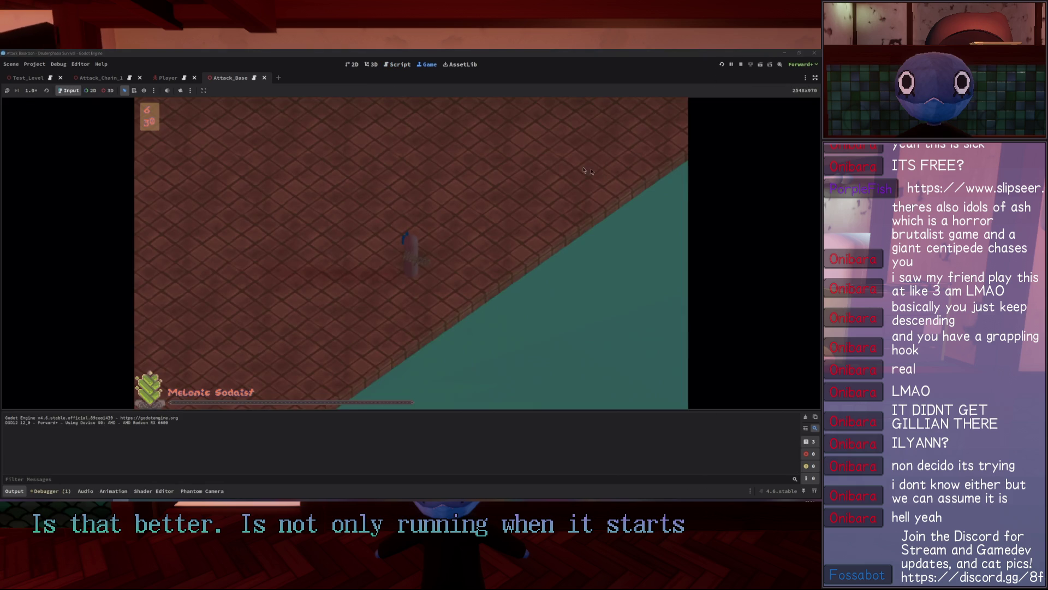
click(529, 332)
click(514, 333)
click(514, 333)
click(393, 339)
click(268, 343)
click(275, 322)
click(393, 257)
click(491, 208)
click(600, 142)
click(741, 65)
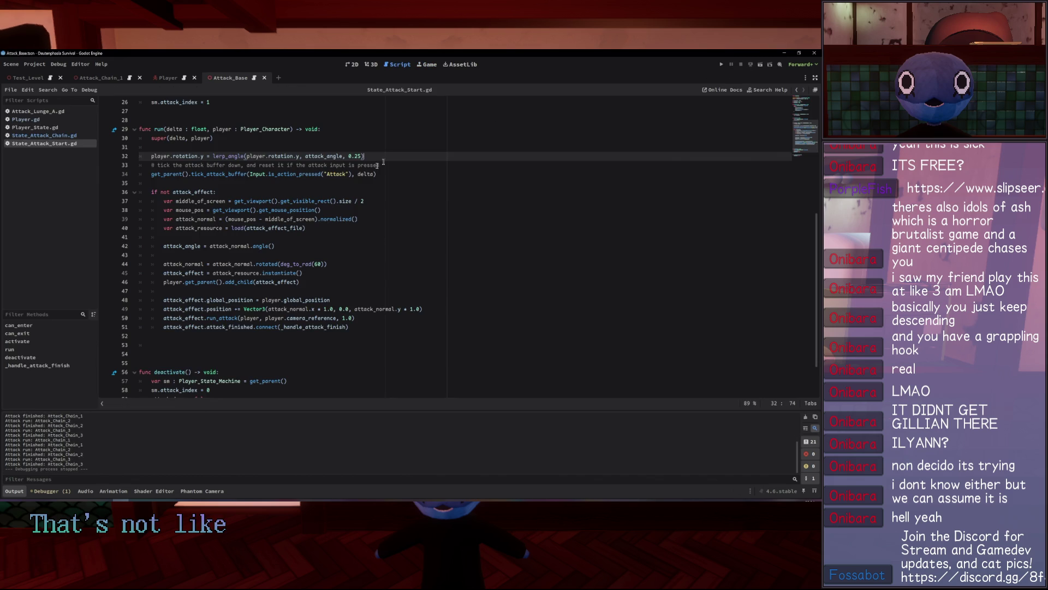
Add print("Running attack start state") after the tick_attack_buffer line in run().
click(293, 141)
scroll(243, 150, up, 2)
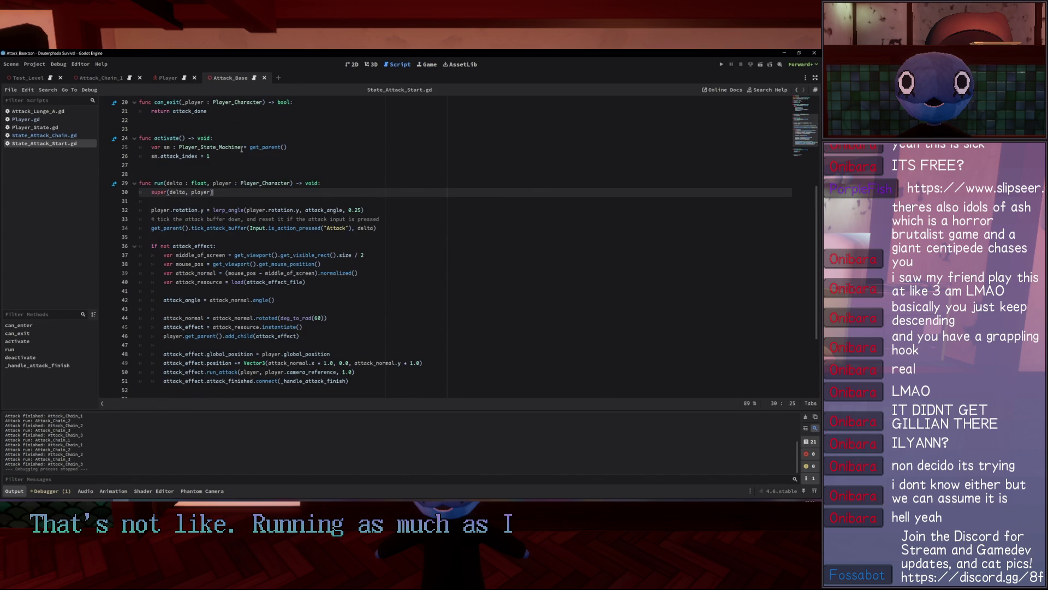
click(397, 228)
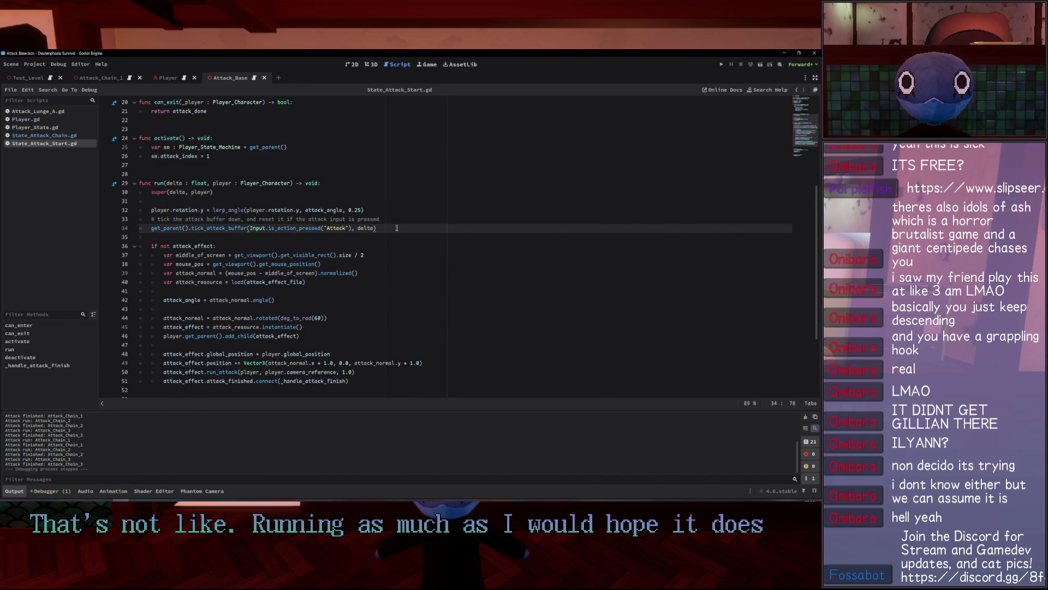
key(Return)
text(print("Run)
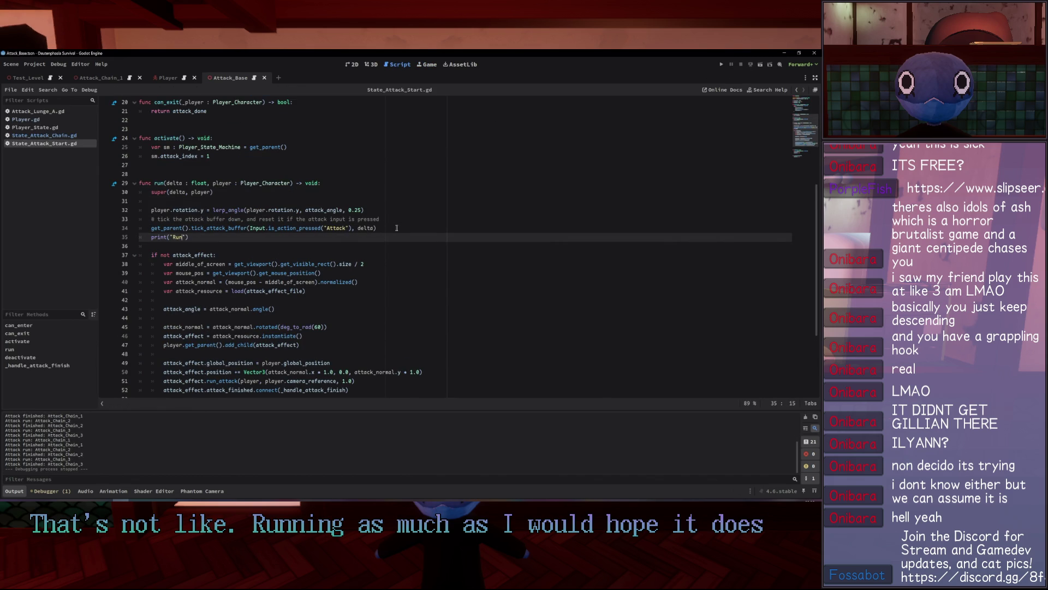
text( atta)
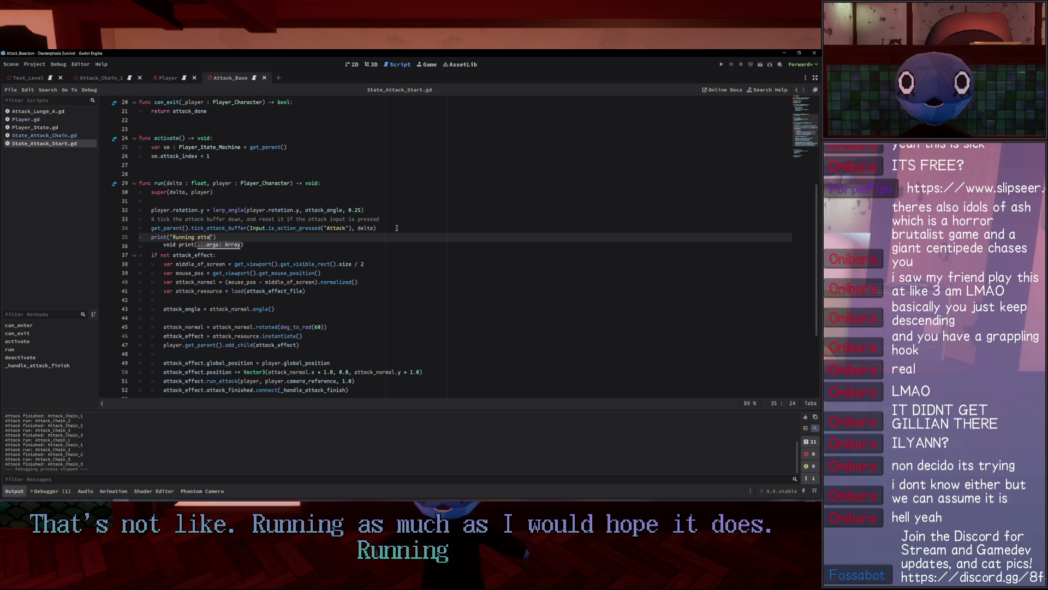
text( start state)
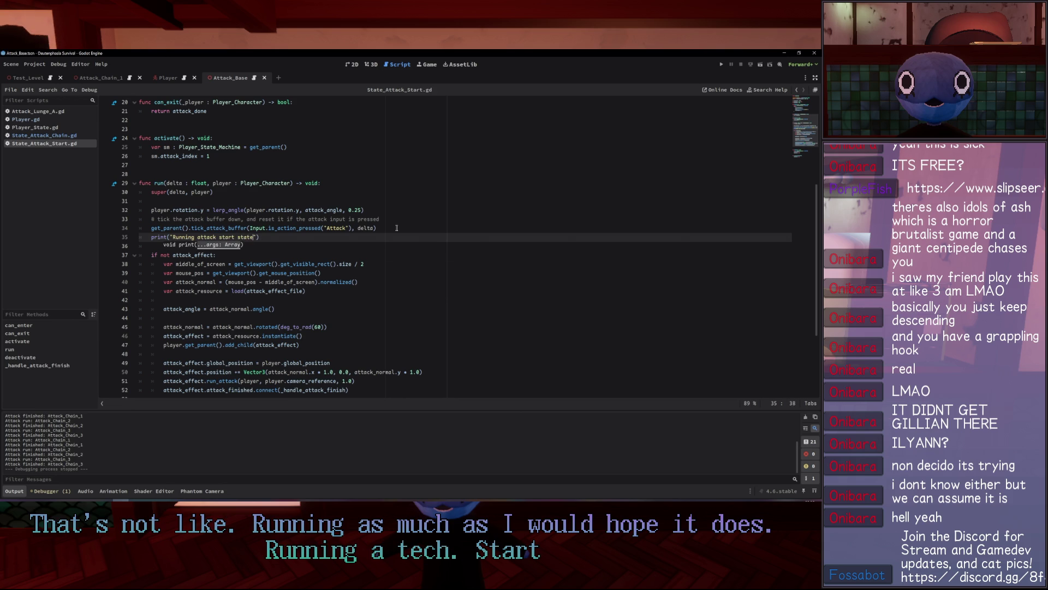
Run the game, chain a combo including a lunge attack, and stop it.
key(F5)
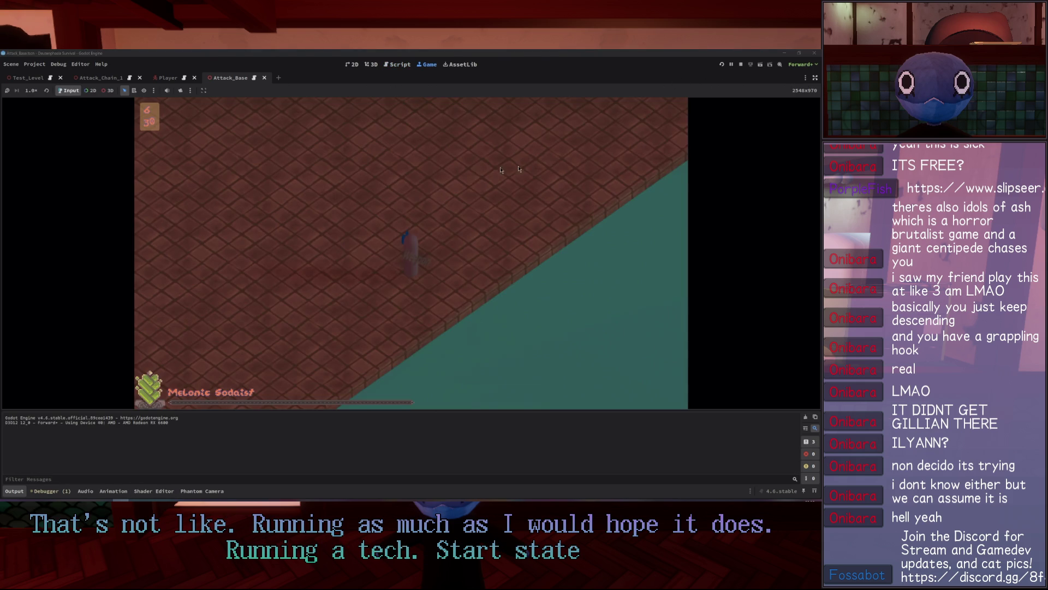
click(336, 158)
click(337, 159)
click(337, 158)
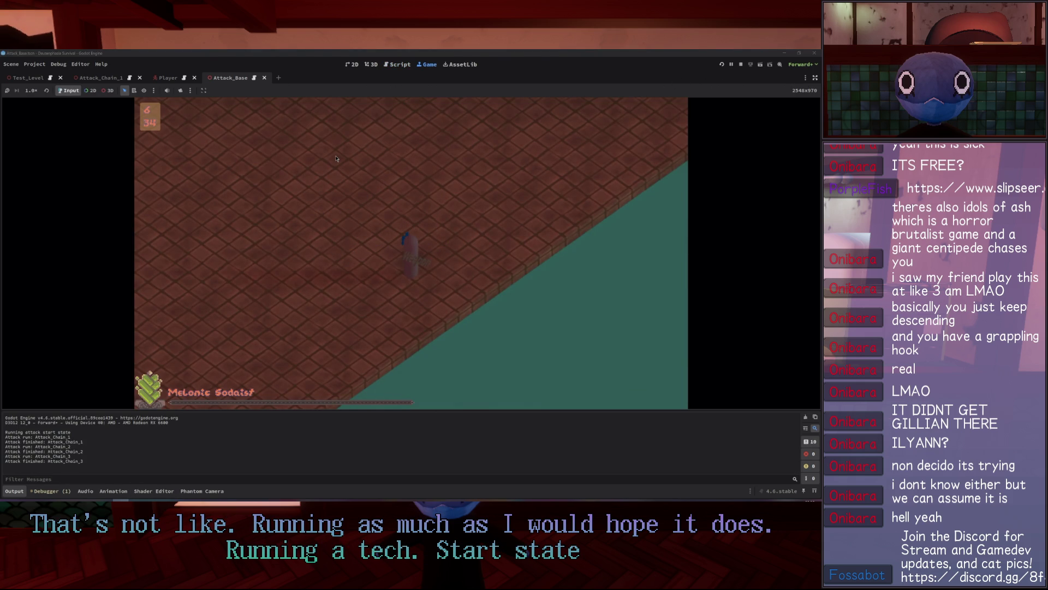
click(436, 202)
click(556, 245)
click(556, 245)
click(556, 246)
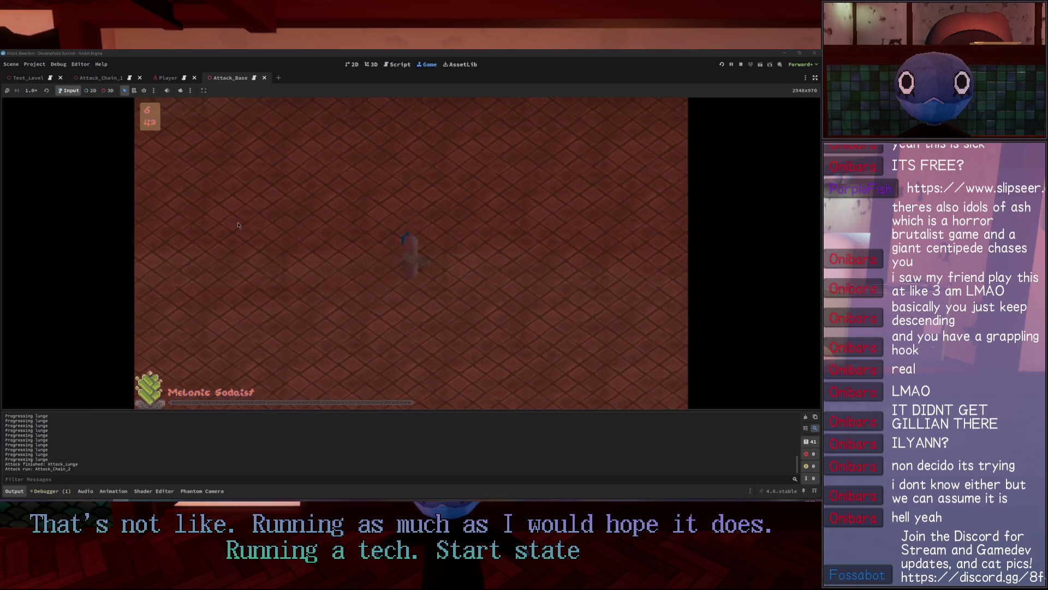
key(F8)
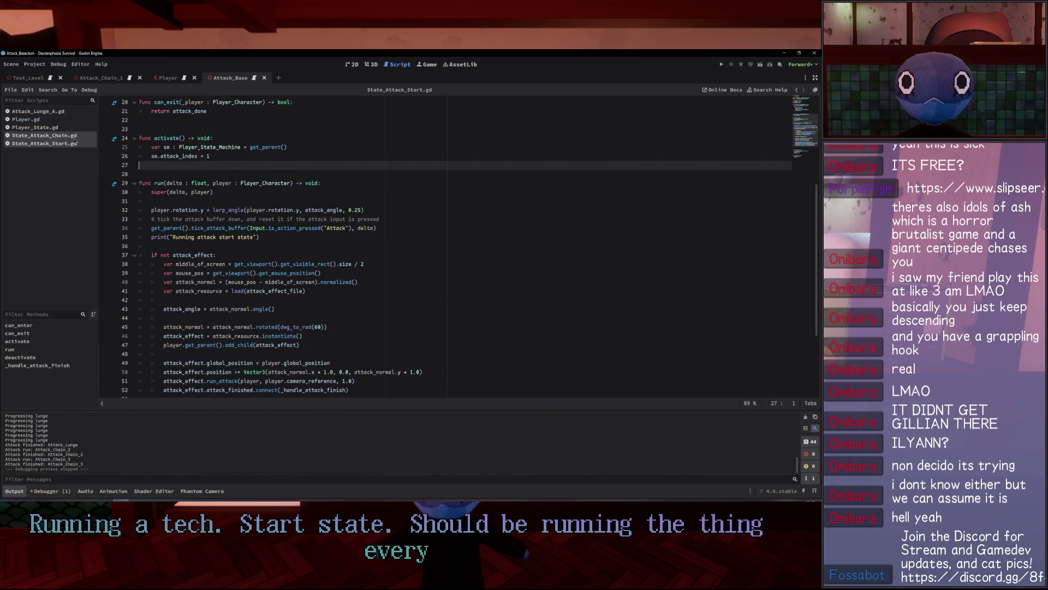
Look through the state scripts, restore the docks, and open Player_State_Machine.gd.
click(54, 135)
click(55, 127)
click(55, 135)
click(55, 126)
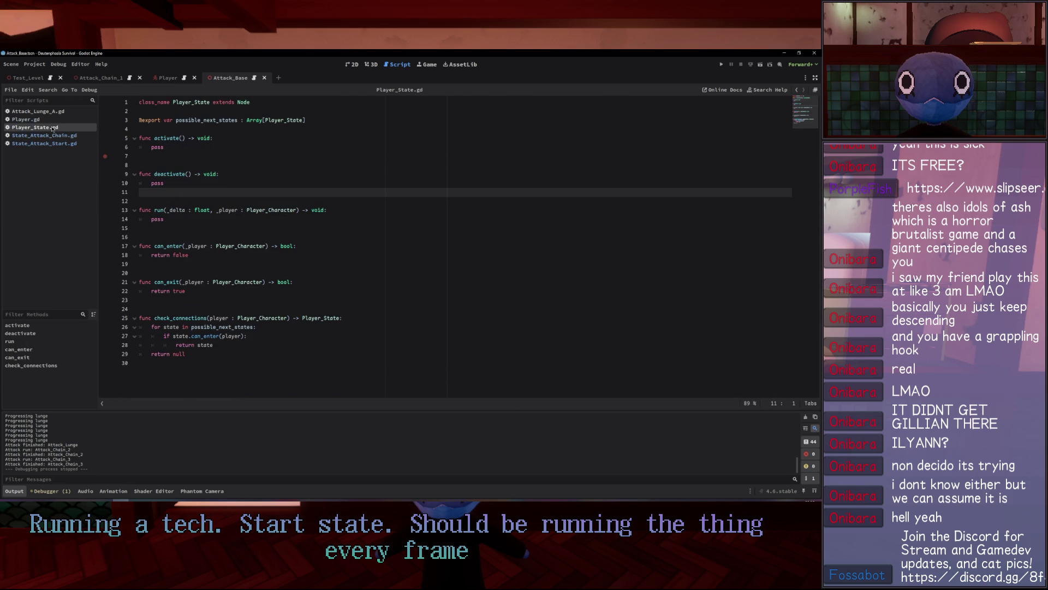
click(157, 79)
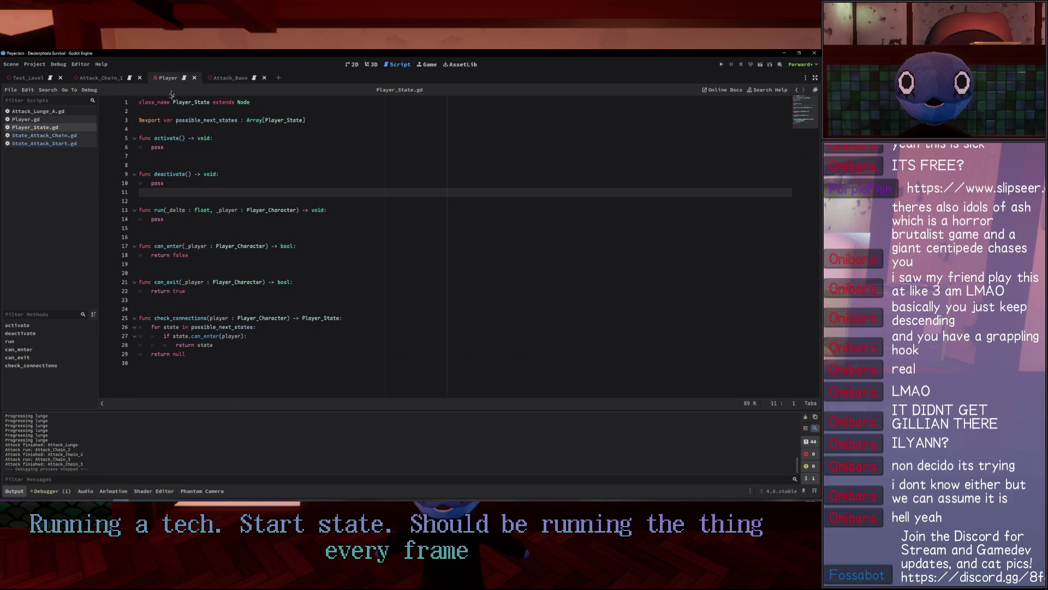
key(ctrl+shift+F11)
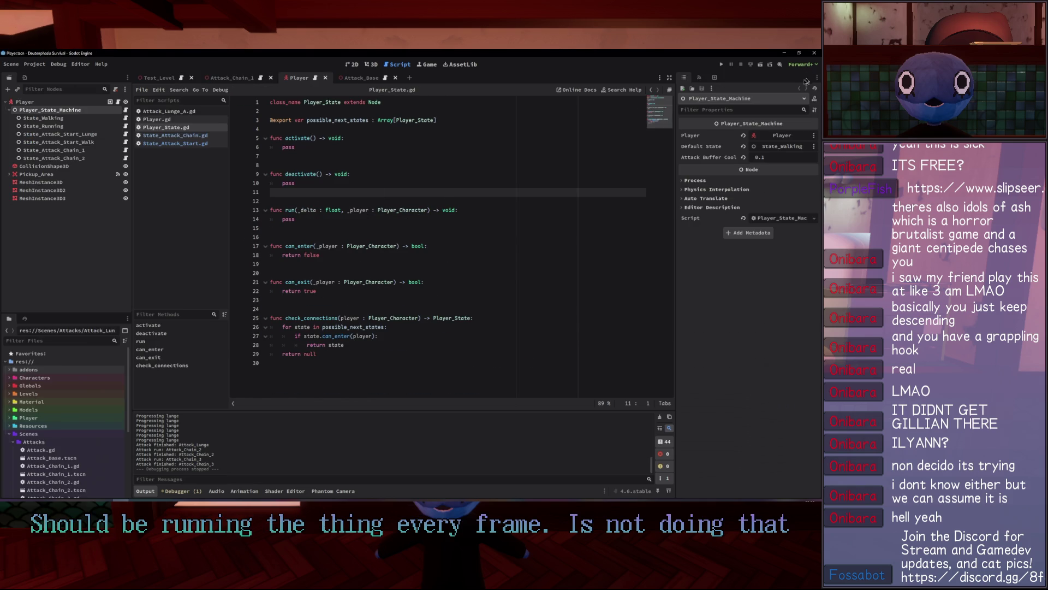
click(125, 110)
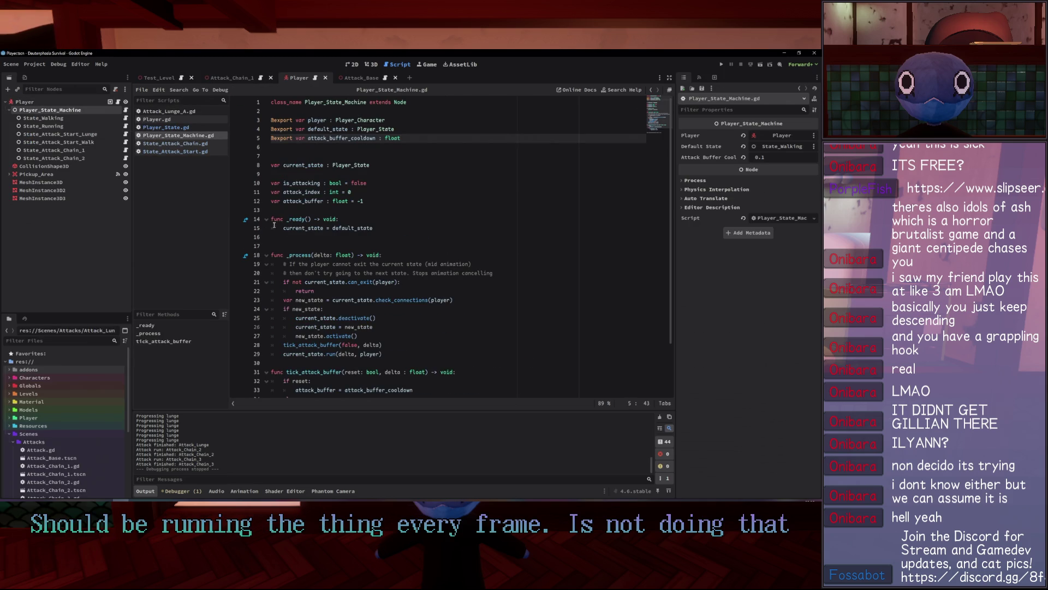
Add blank lines after the _process comment block and after new_state.activate().
click(438, 264)
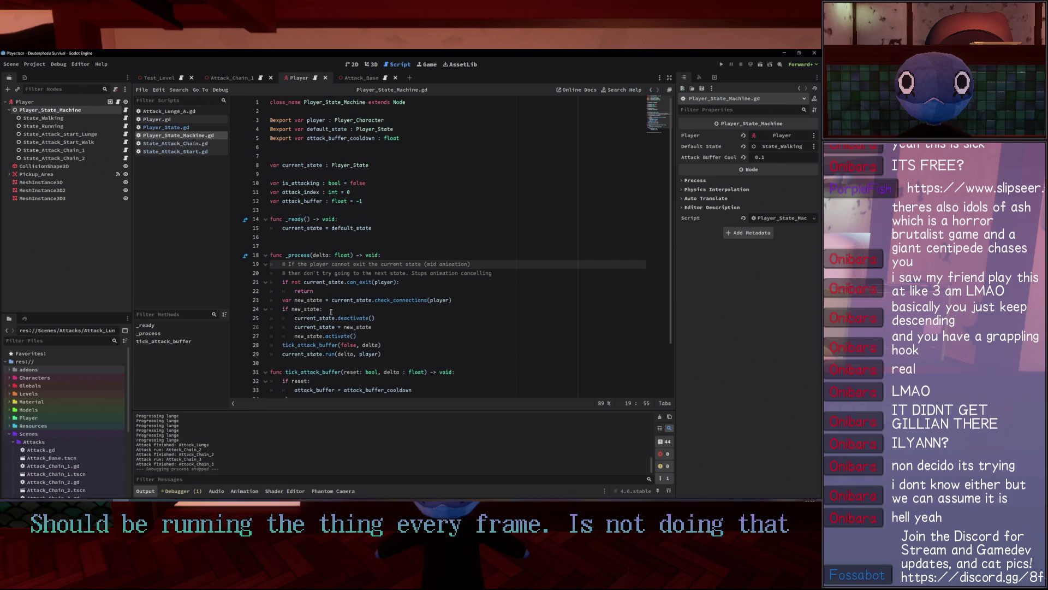
click(369, 291)
scroll(441, 277, down, 1)
click(418, 307)
key(Return)
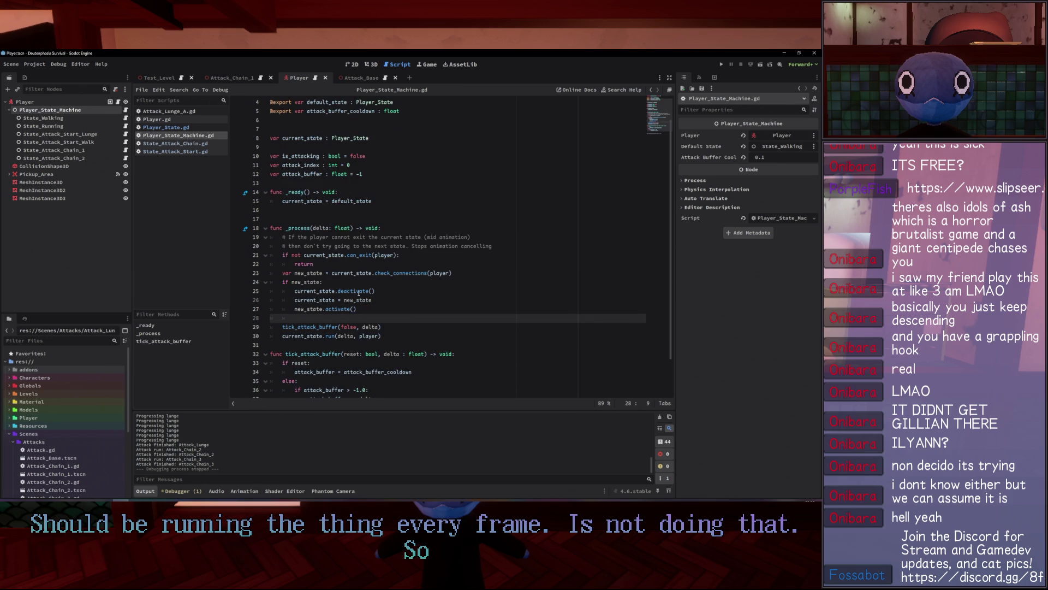
click(507, 246)
key(Return)
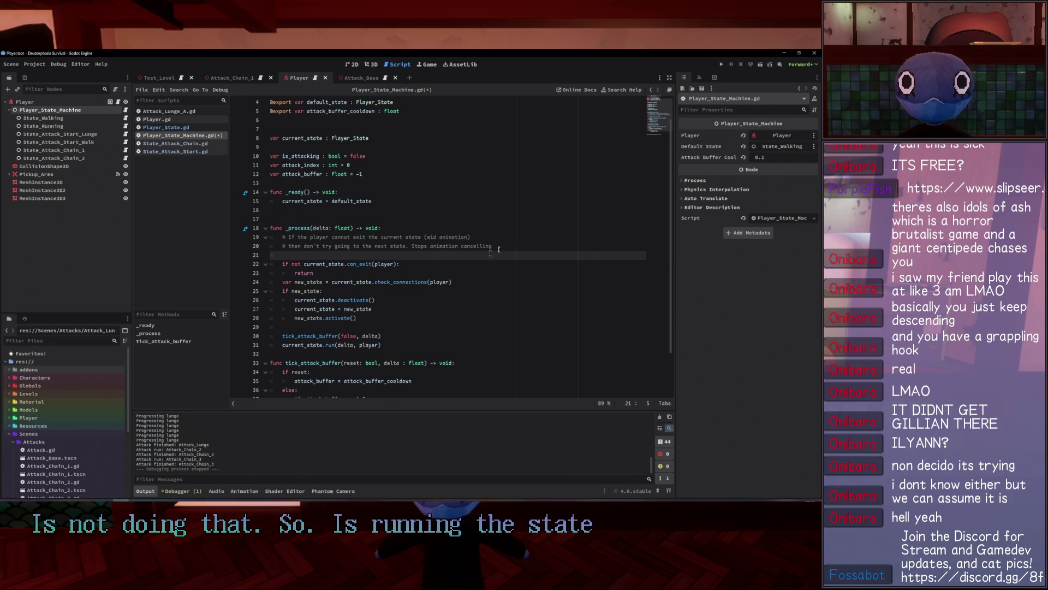
drag(314, 273, 239, 259)
click(360, 317)
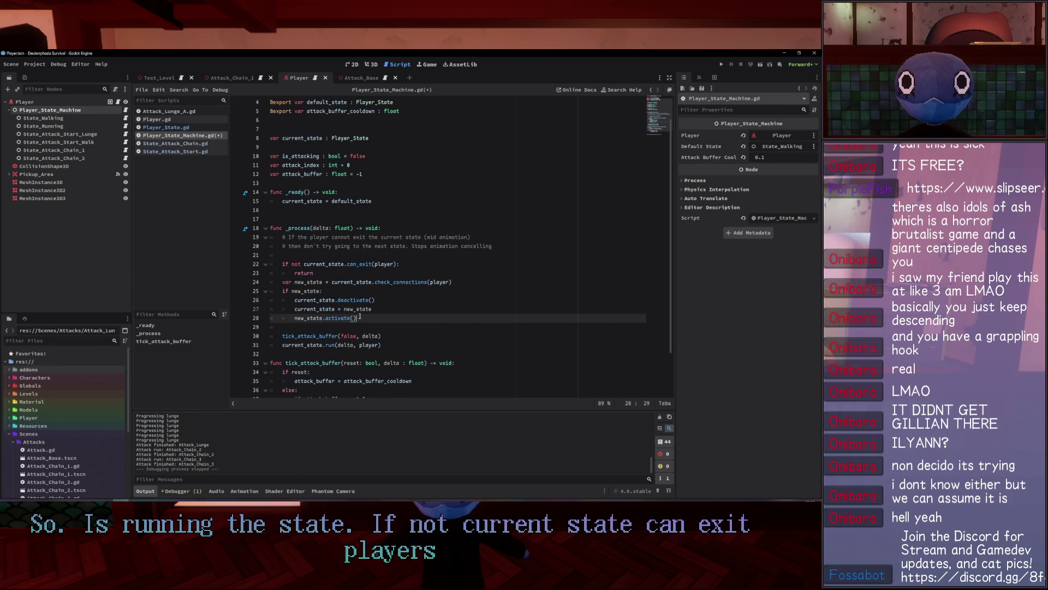
Remove 'not' and the early return, indenting the transition lines under the can_exit(player) check.
double_click(291, 263)
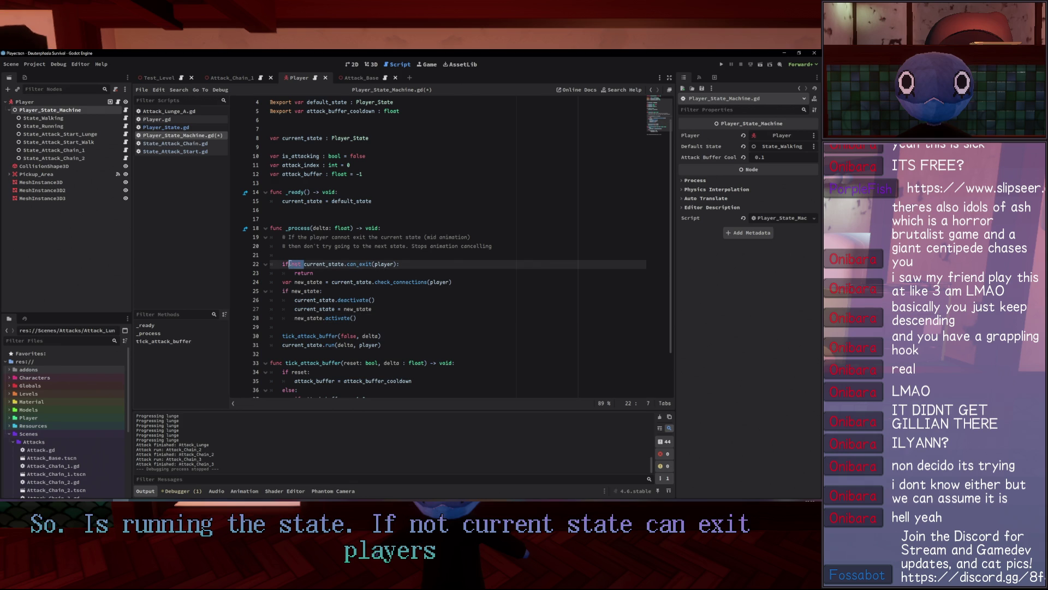
click(327, 272)
key(shift+Right)
drag(304, 275, 242, 277)
key(ctrl+z)
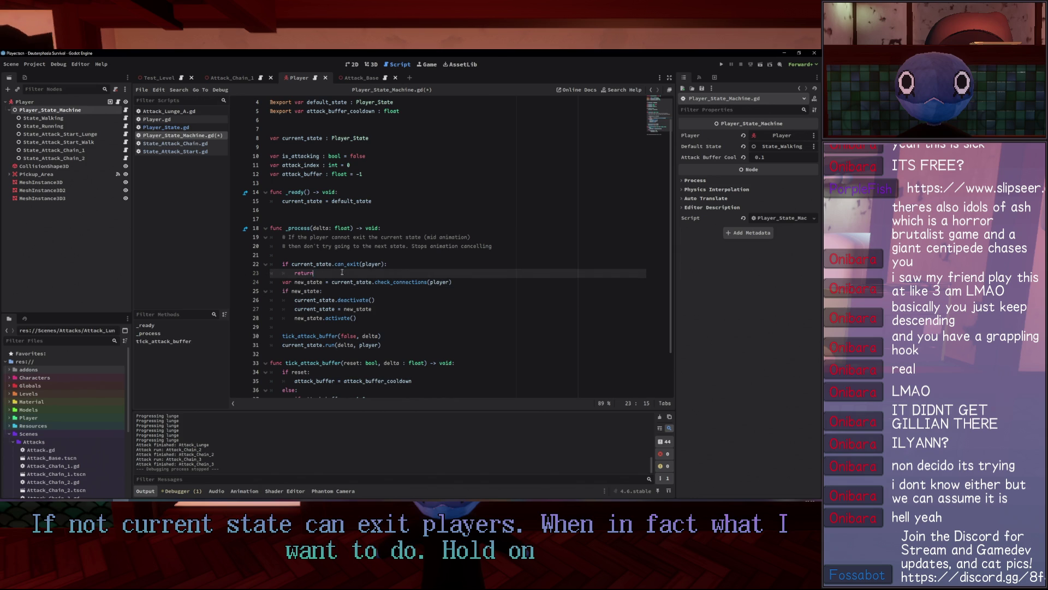
key(BackSpace)
key(BackSpace)
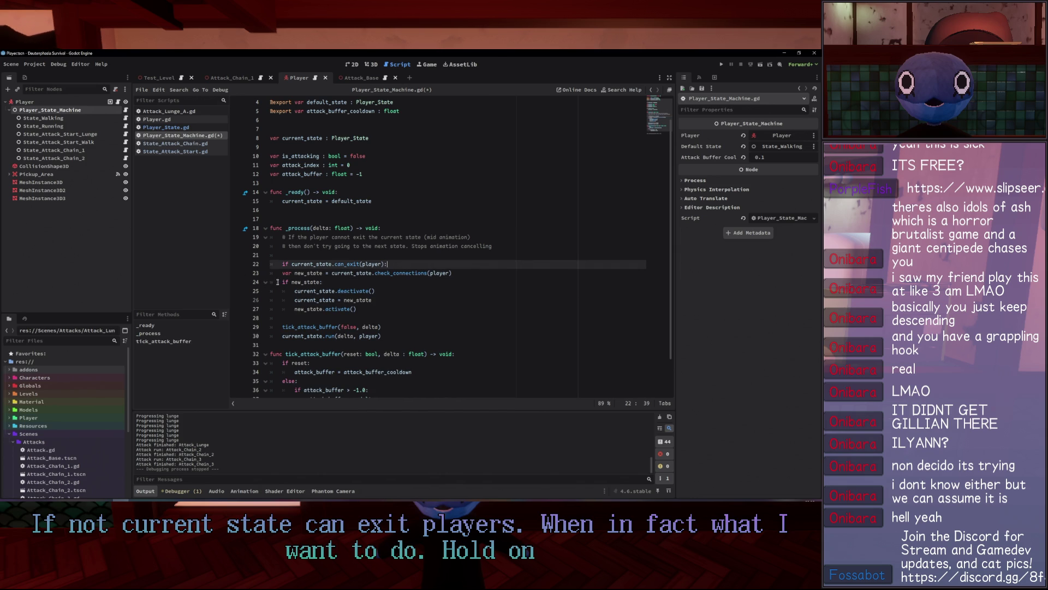
key(Down)
key(Tab)
key(Down)
key(Tab)
key(Down)
key(Tab)
key(Down)
key(Tab)
key(Down)
key(Tab)
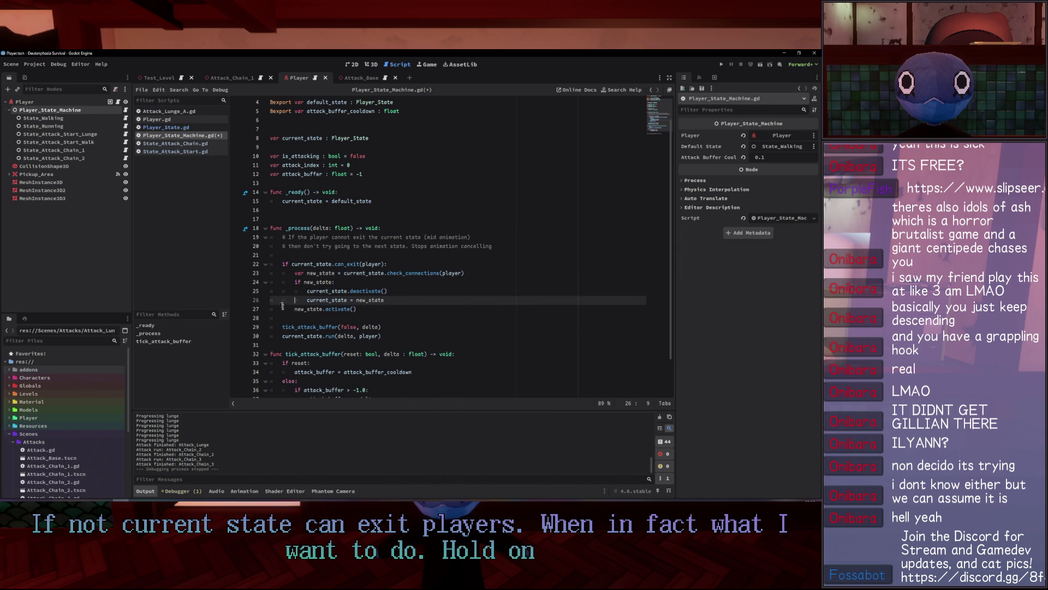
Playtest the can_exit change by chaining lunges and Attack_Chain_1–3 attacks, then stop the game.
click(721, 65)
click(327, 193)
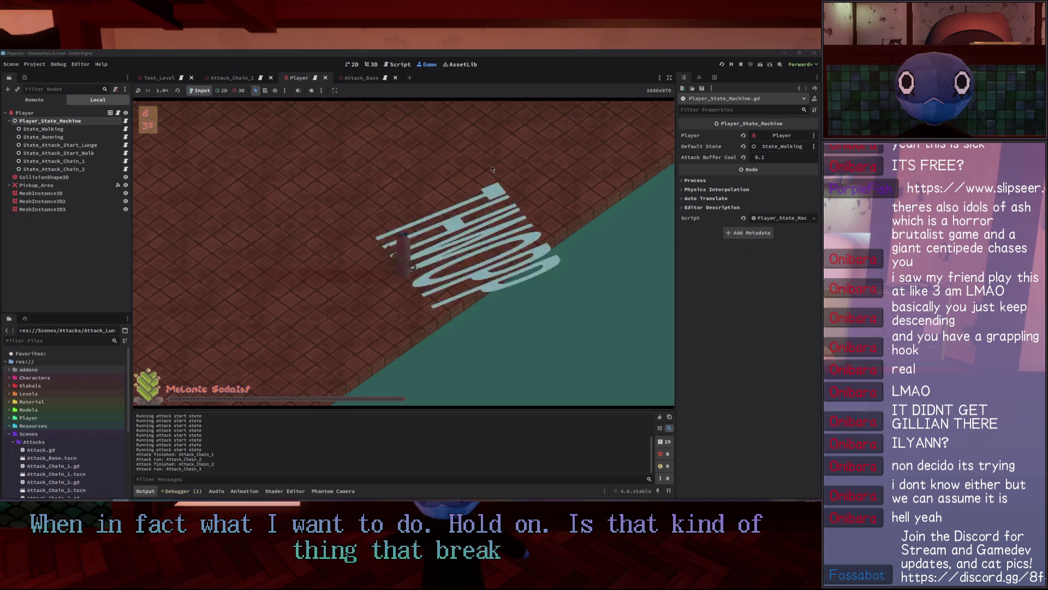
click(240, 257)
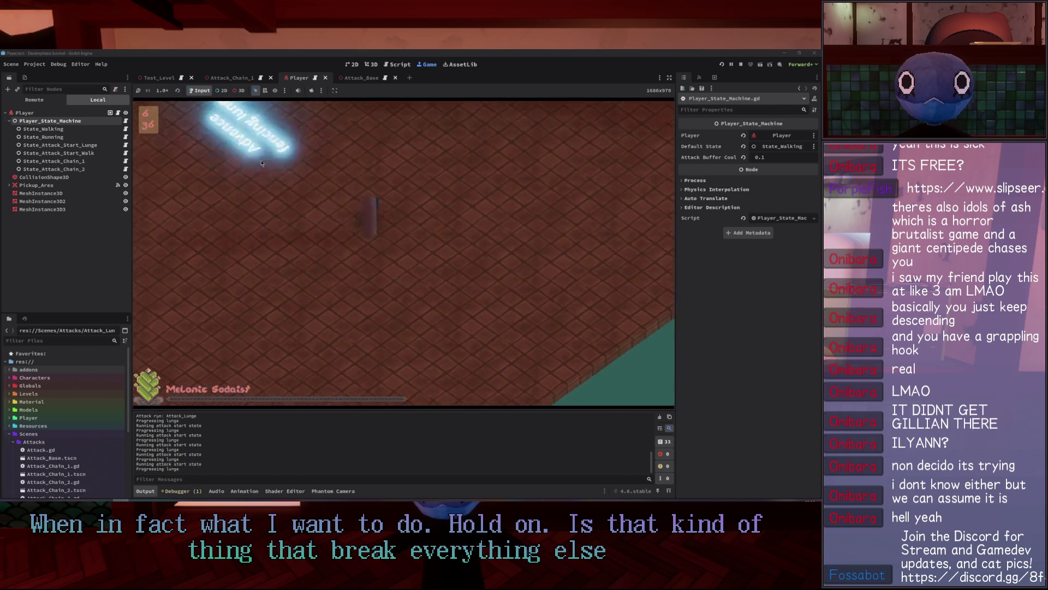
click(240, 229)
click(228, 281)
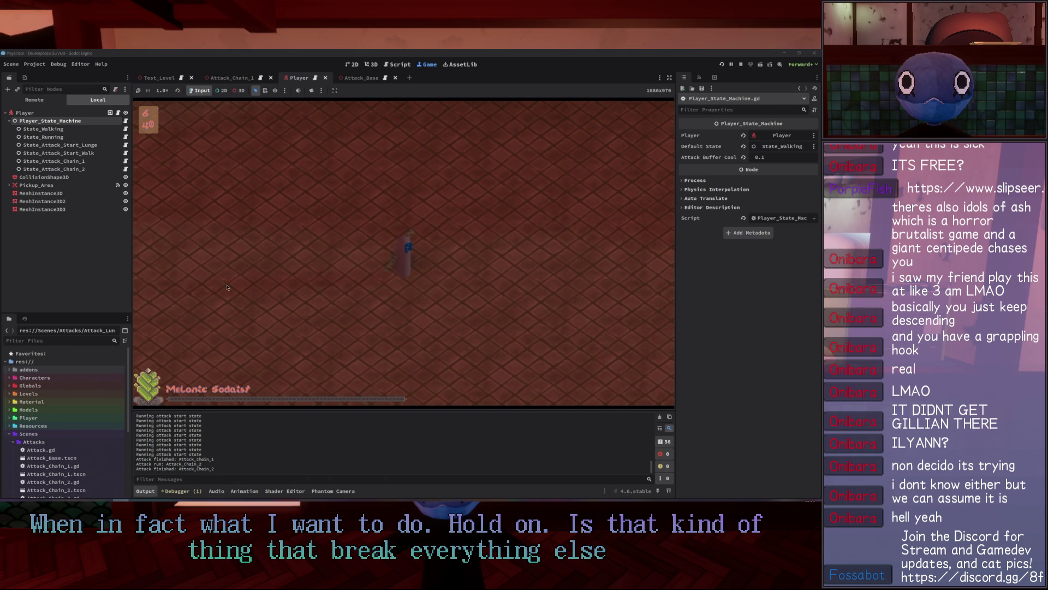
click(483, 275)
click(283, 190)
click(355, 356)
click(432, 262)
click(503, 177)
click(741, 64)
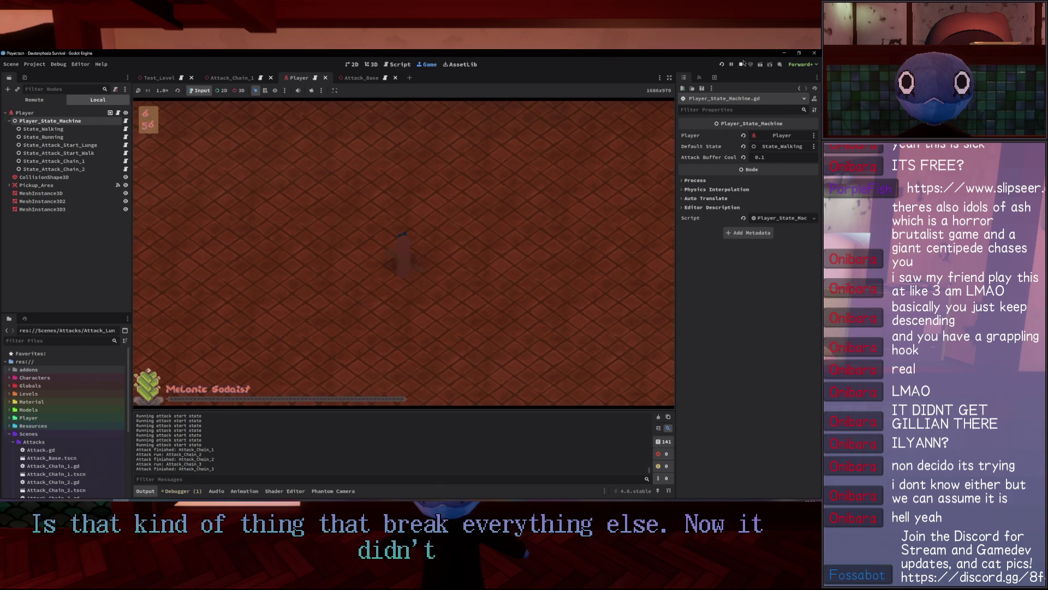
click(421, 228)
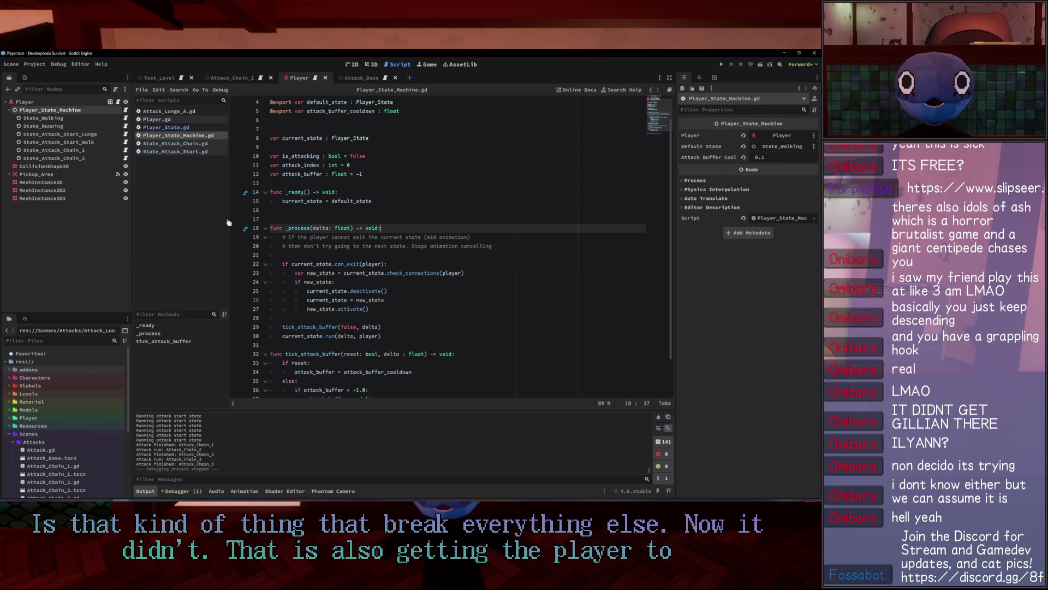
Open State_Attack_Start.gd and adjust the lerp weight on the player rotation line.
click(164, 127)
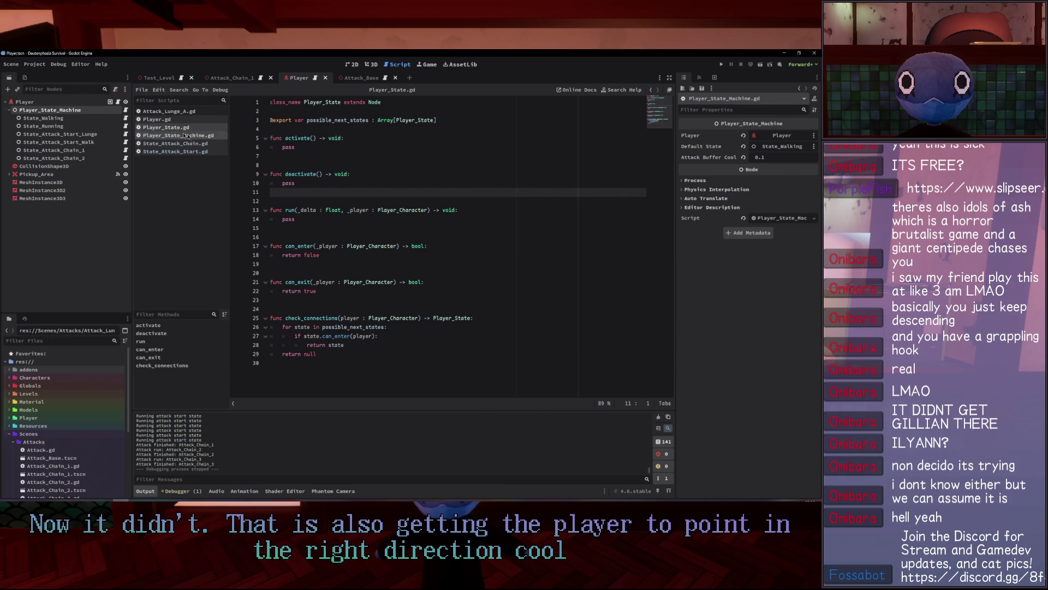
click(175, 152)
scroll(346, 187, up, 3)
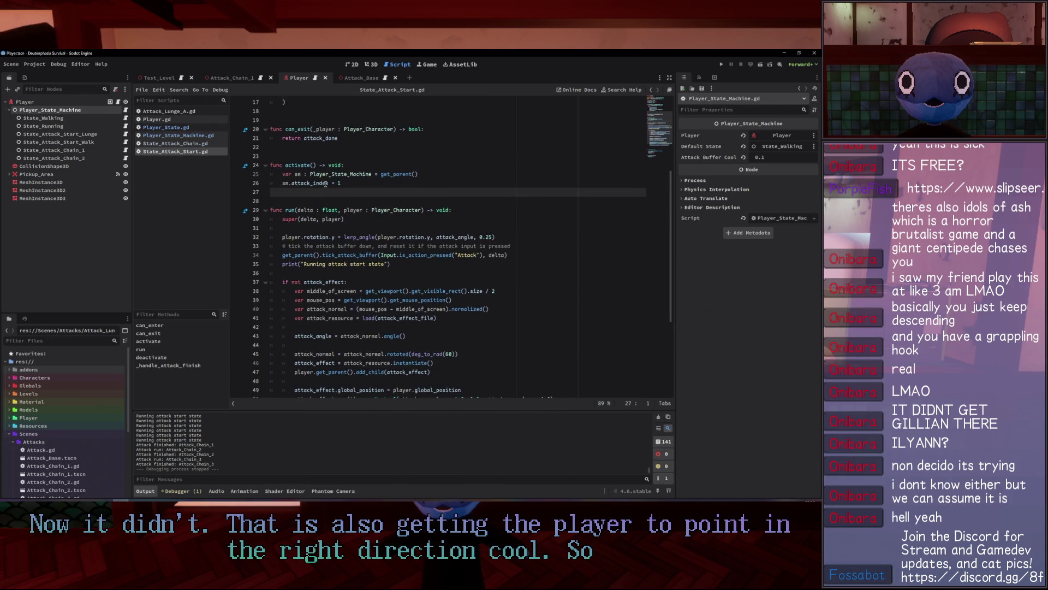
drag(524, 163, 527, 157)
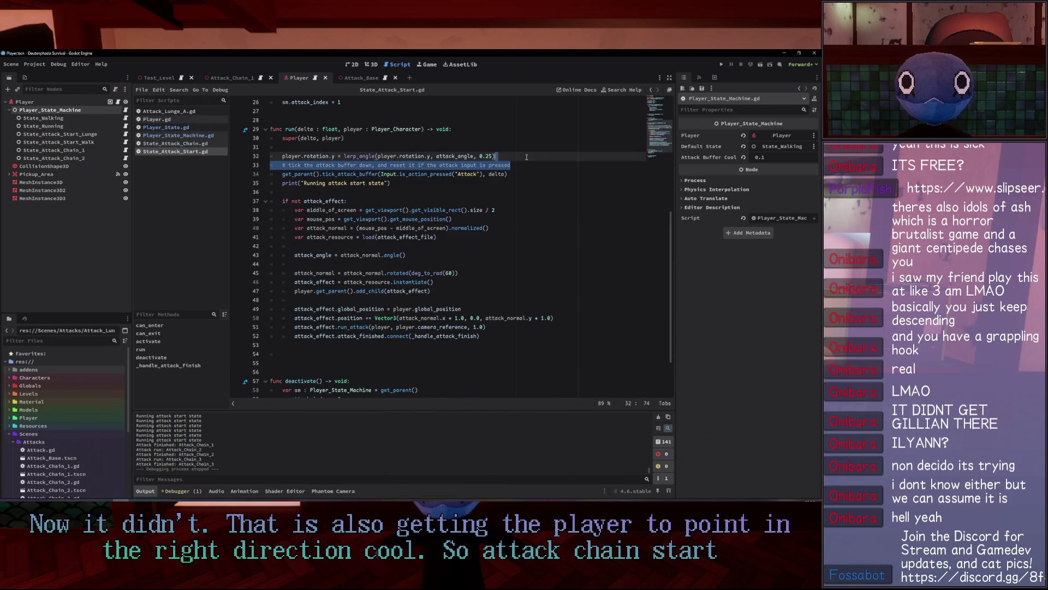
key(BackSpace)
key(ctrl+z)
click(490, 157)
key(BackSpace)
key(Up)
key(Up)
Move the player.rotation lerp_angle line below the attack effect setup lines.
scroll(353, 190, up, 3)
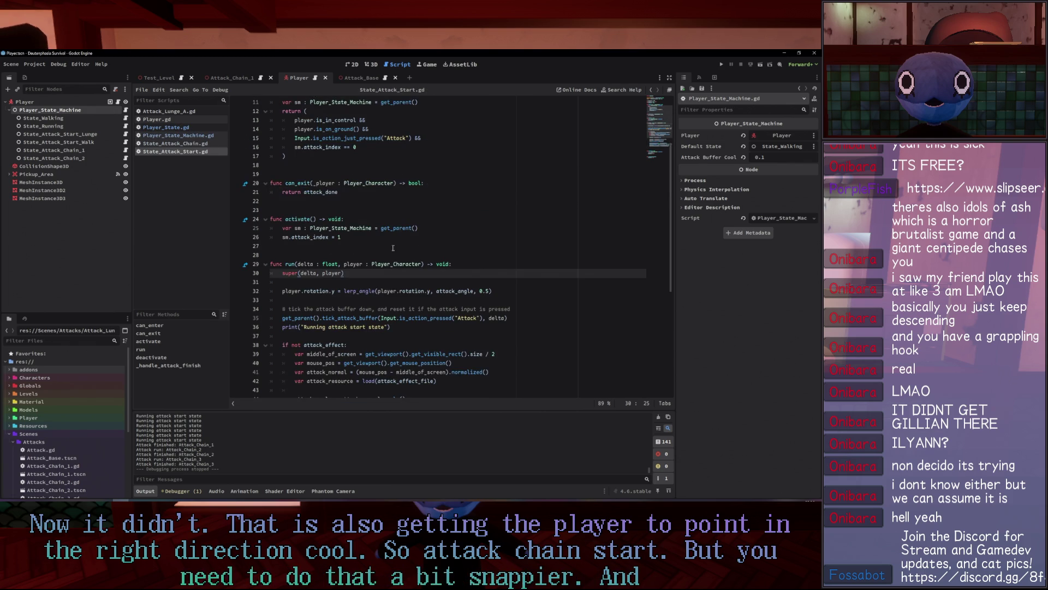
click(357, 237)
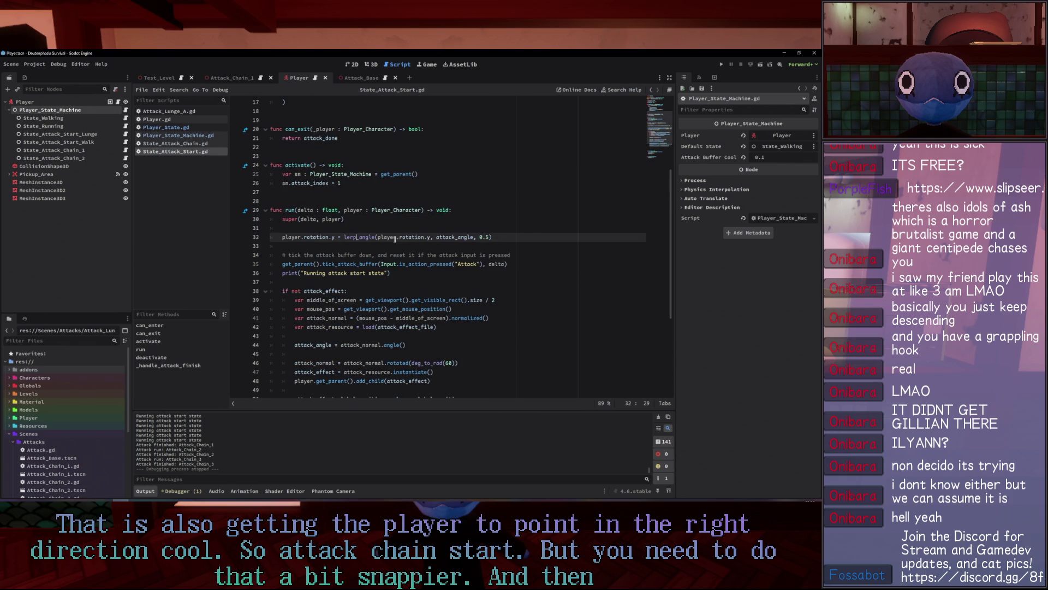
drag(498, 237, 240, 237)
key(BackSpace)
key(BackSpace)
key(BackSpace)
scroll(431, 295, down, 5)
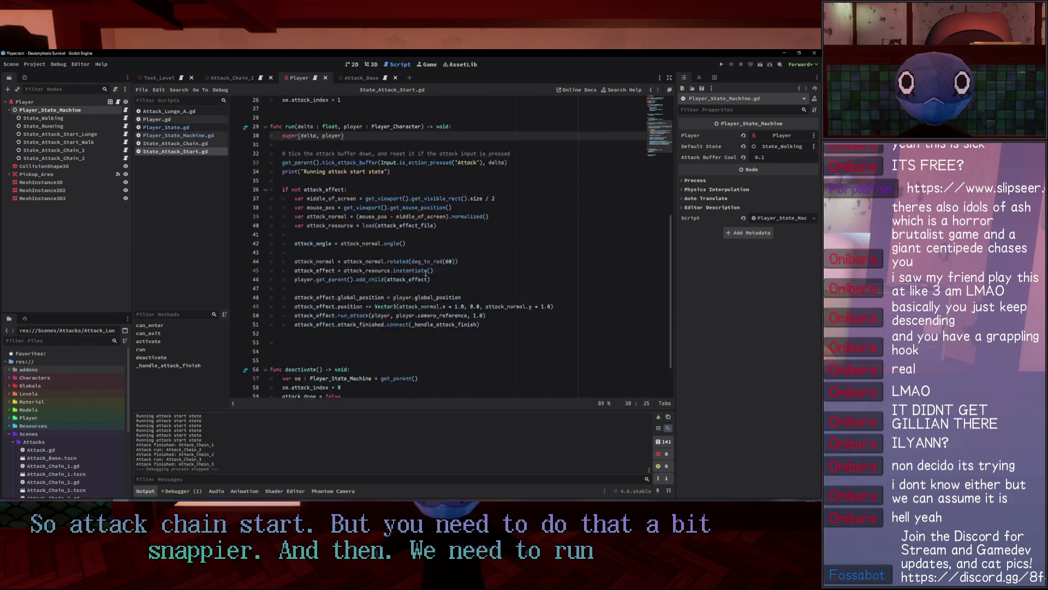
click(430, 294)
key(ctrl+v)
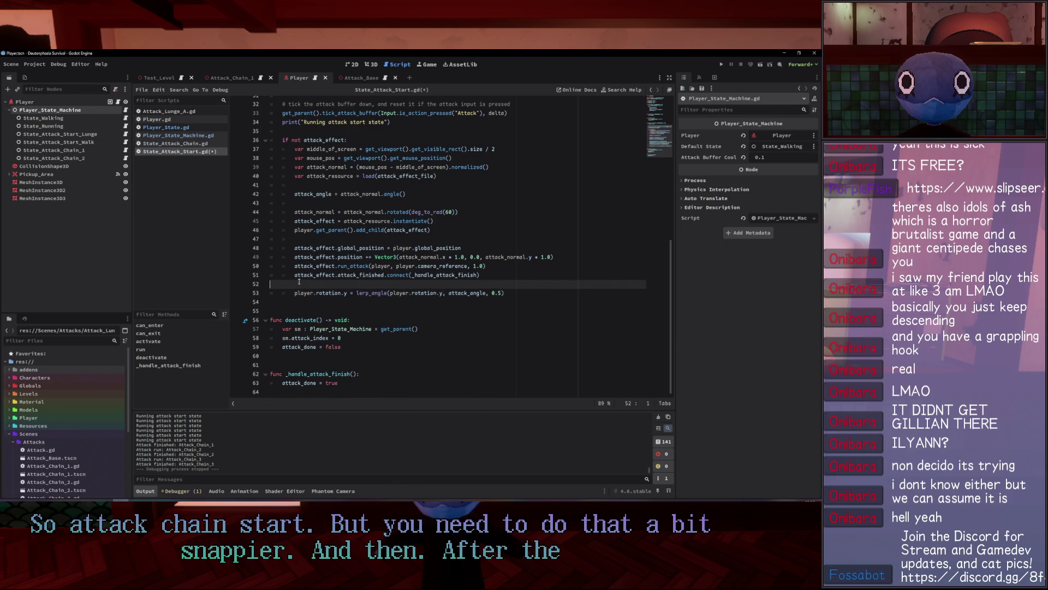
click(294, 288)
key(BackSpace)
click(294, 288)
key(shift+Tab)
key(Return)
key(Up)
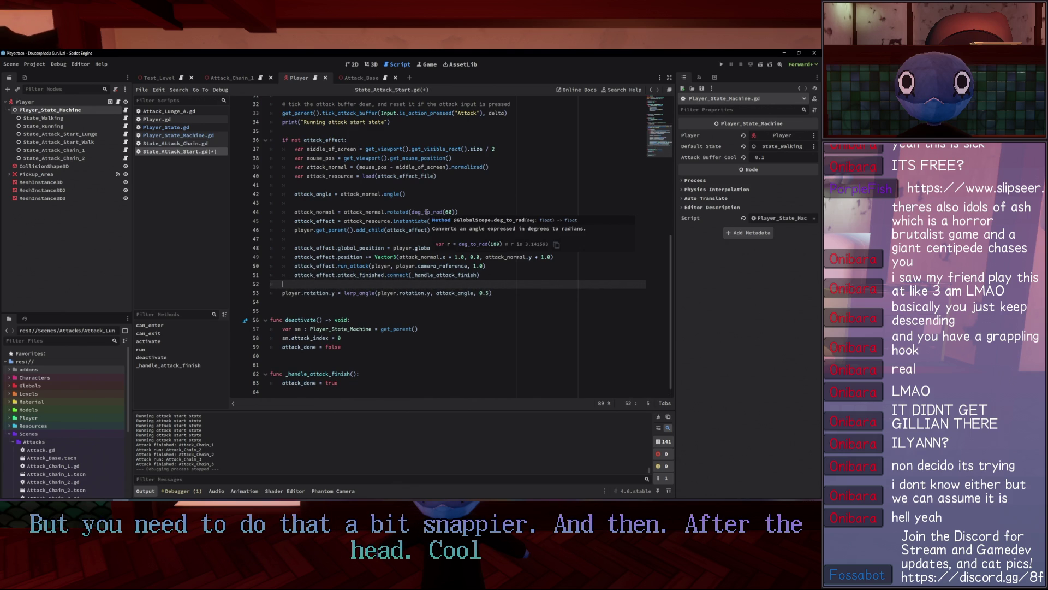
Move the attack_angle line after the add_child line, then launch the game.
click(544, 321)
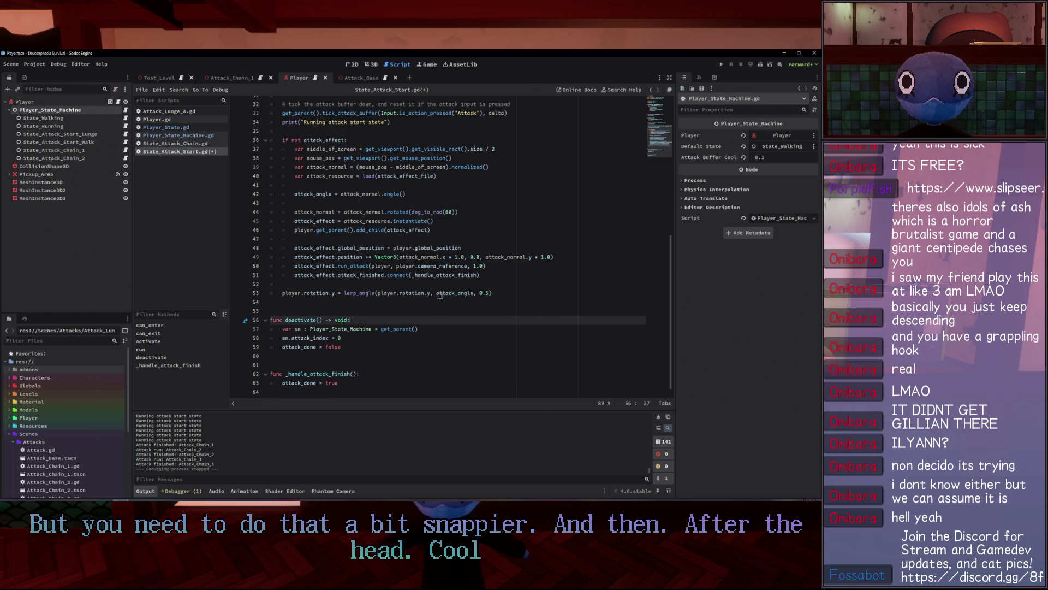
scroll(404, 278, up, 3)
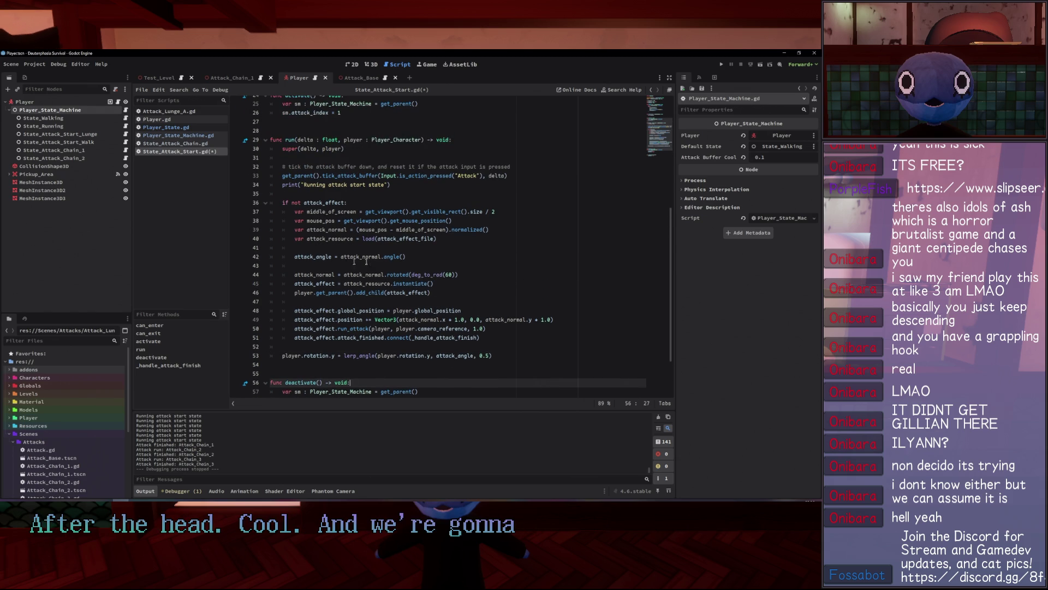
mouse_move(409, 257)
mouse_down()
mouse_move(289, 264)
mouse_move(294, 256)
mouse_up()
key(ctrl+x)
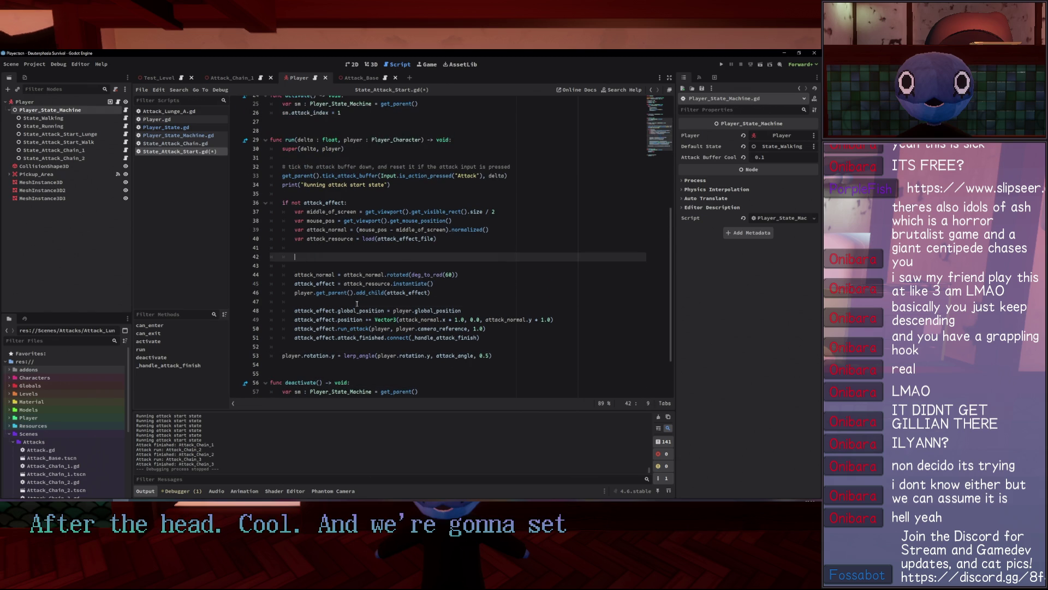
click(440, 302)
key(ctrl+v)
key(Return)
click(440, 293)
key(Return)
click(600, 185)
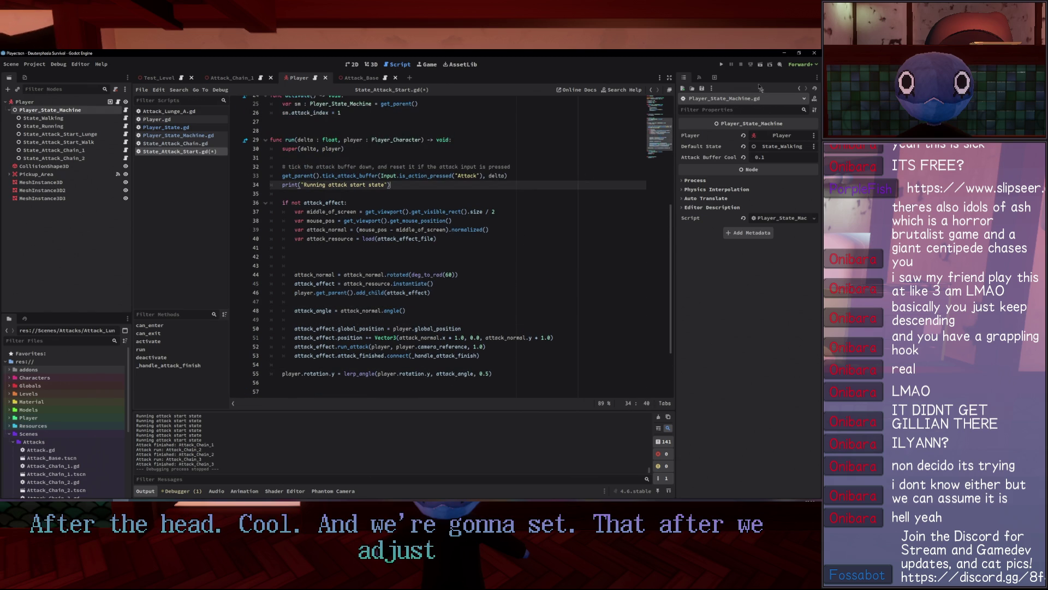
click(723, 65)
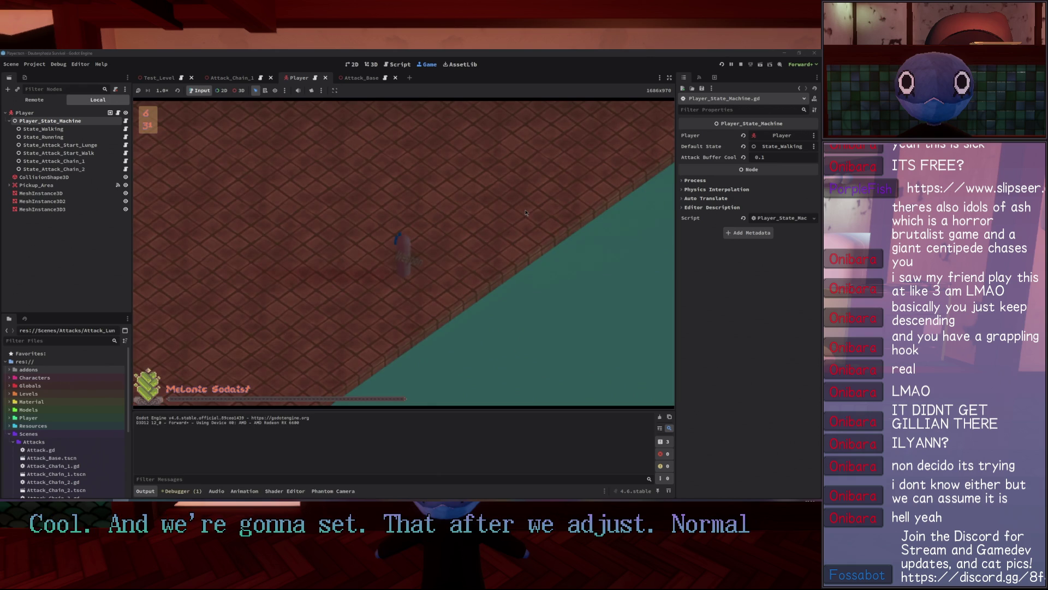
click(415, 322)
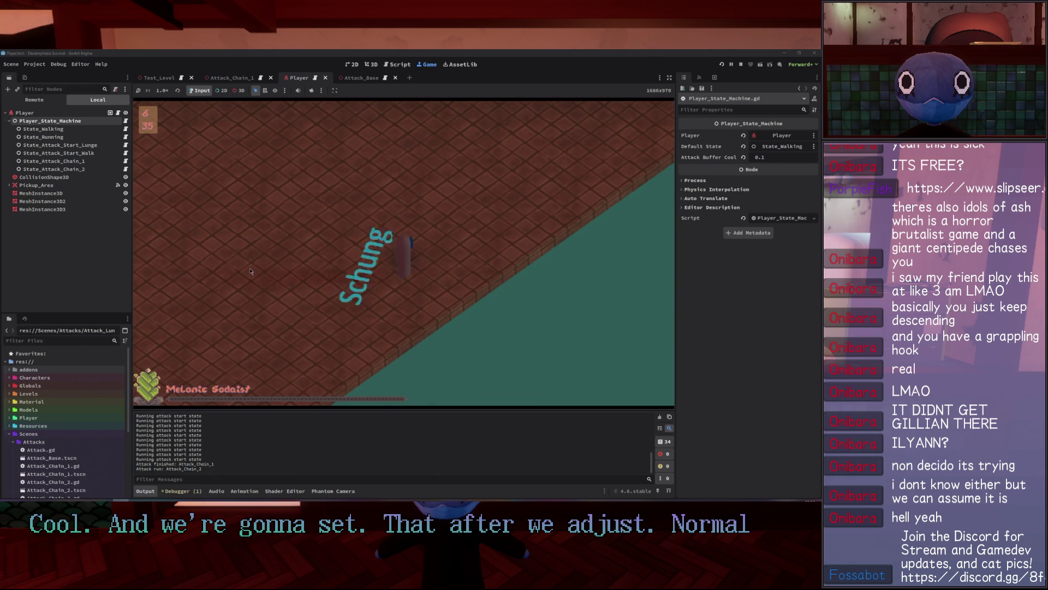
Attack below, right, left and above the player, then stop the game.
click(395, 343)
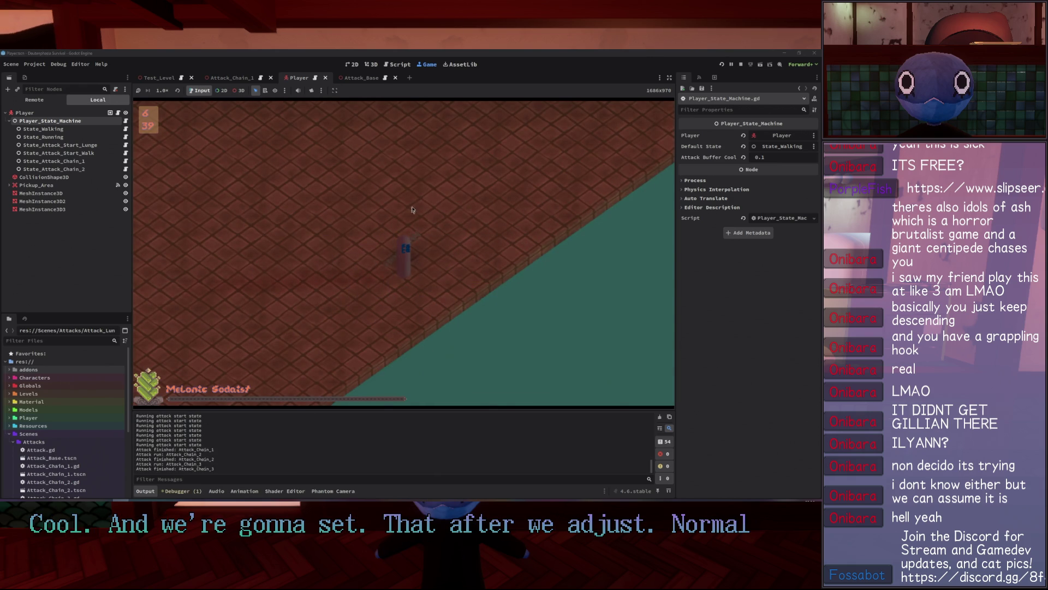
click(464, 164)
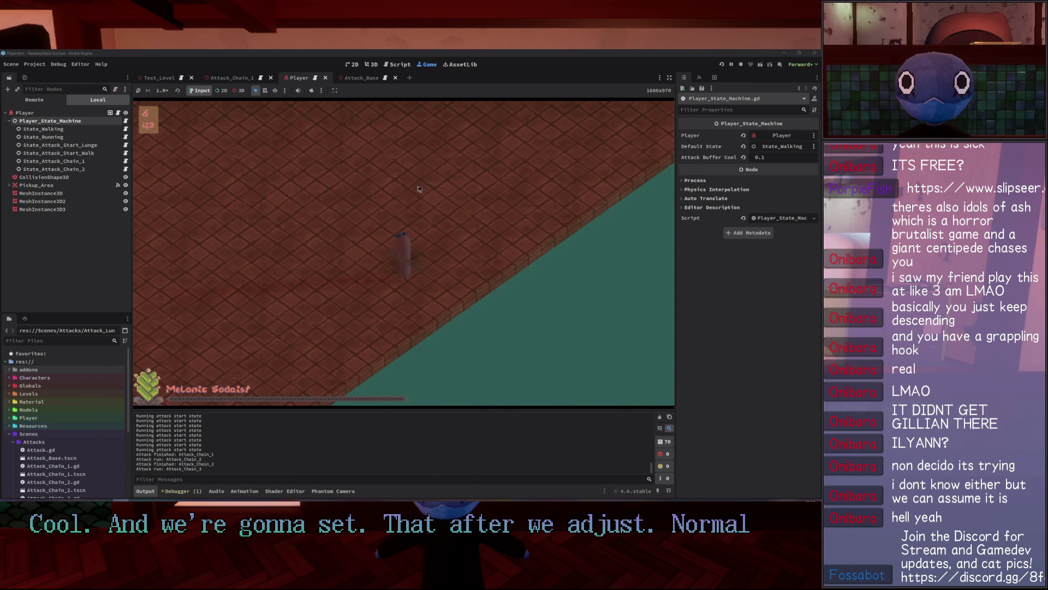
click(571, 247)
click(247, 260)
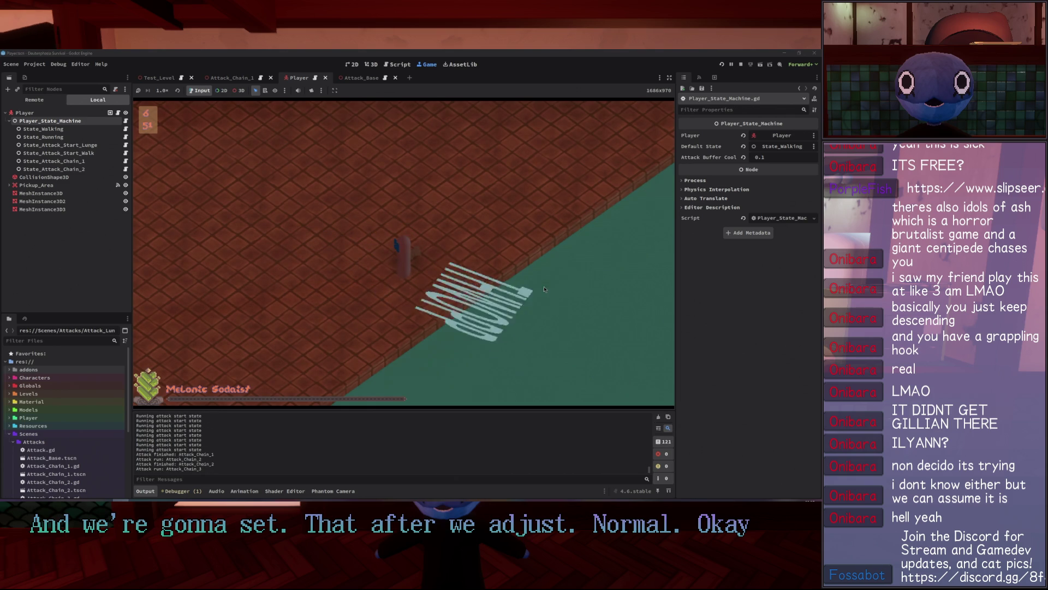
click(491, 147)
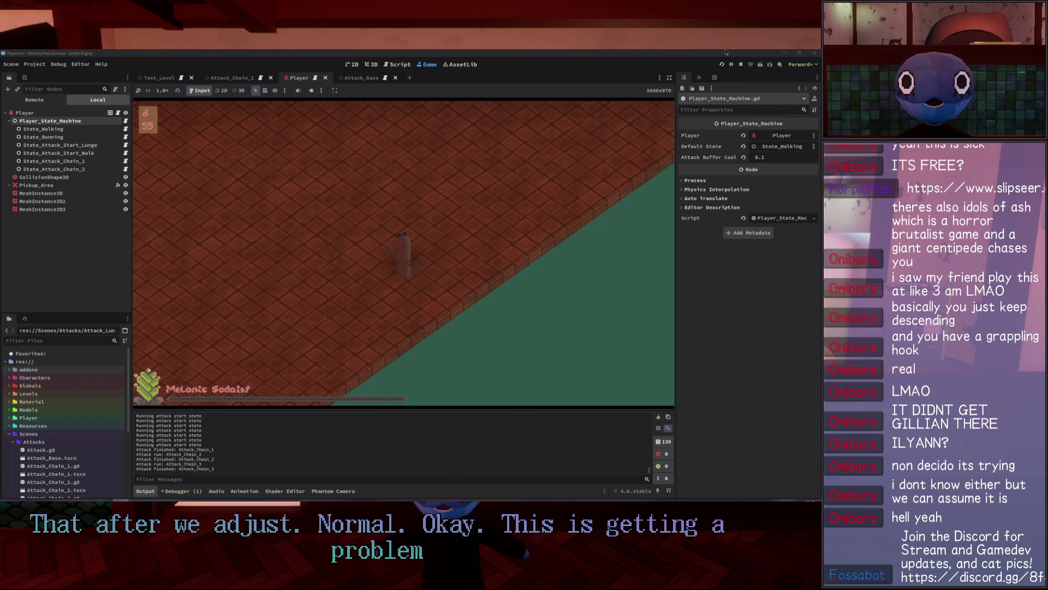
click(742, 65)
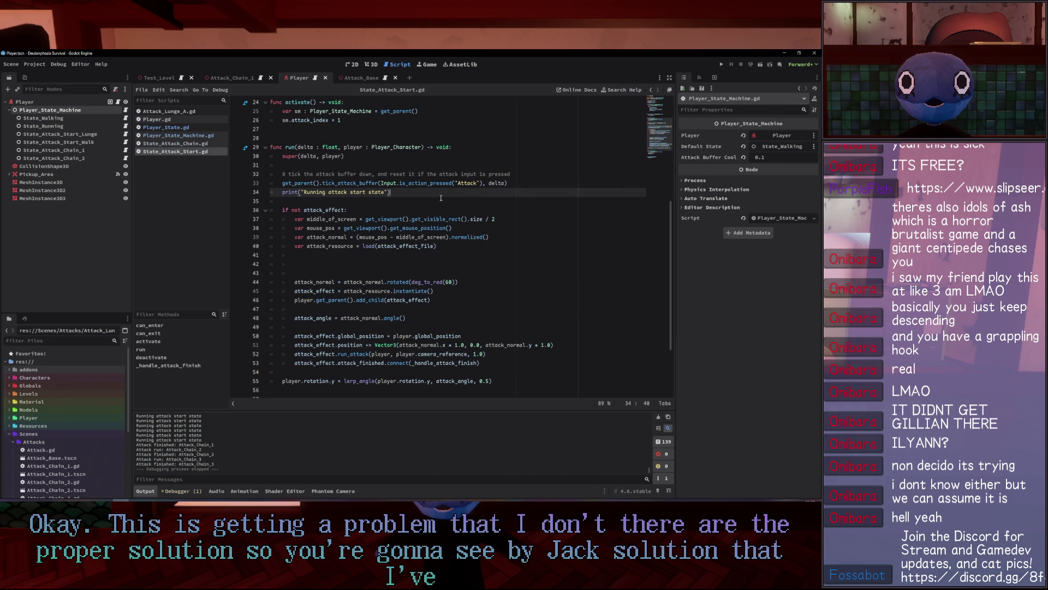
Delete the debug print line and remove the extra blank lines after the resource load.
scroll(413, 205, up, 3)
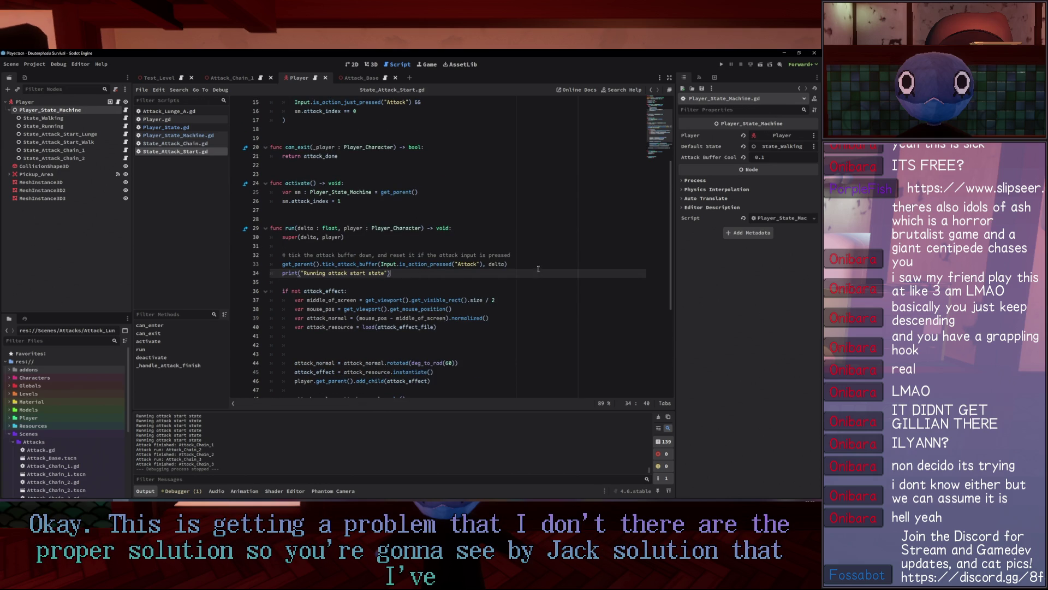
drag(537, 269, 536, 262)
key(Delete)
click(329, 164)
click(427, 283)
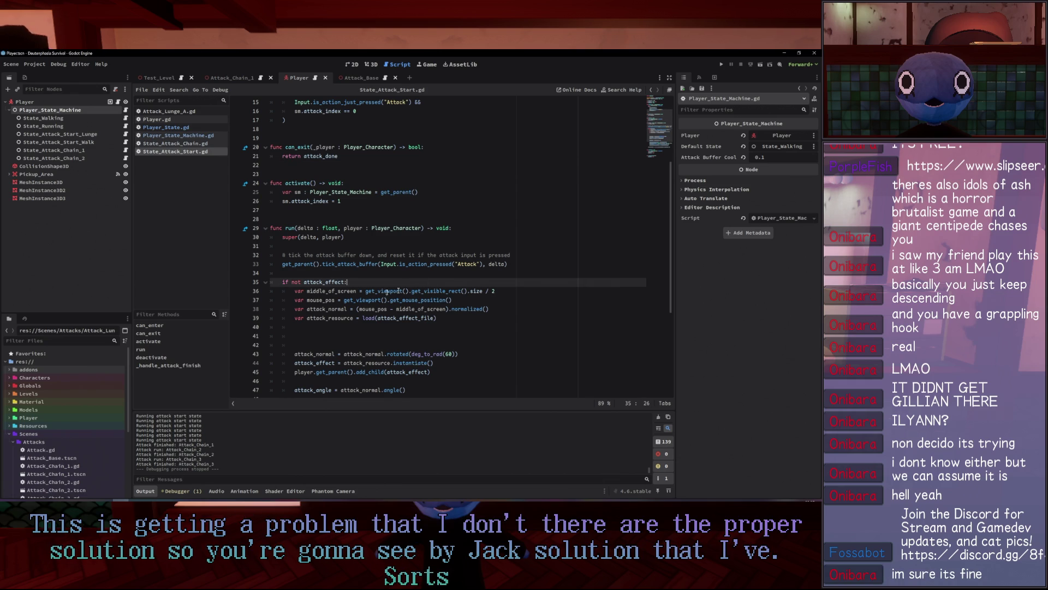
scroll(416, 293, down, 1)
click(510, 237)
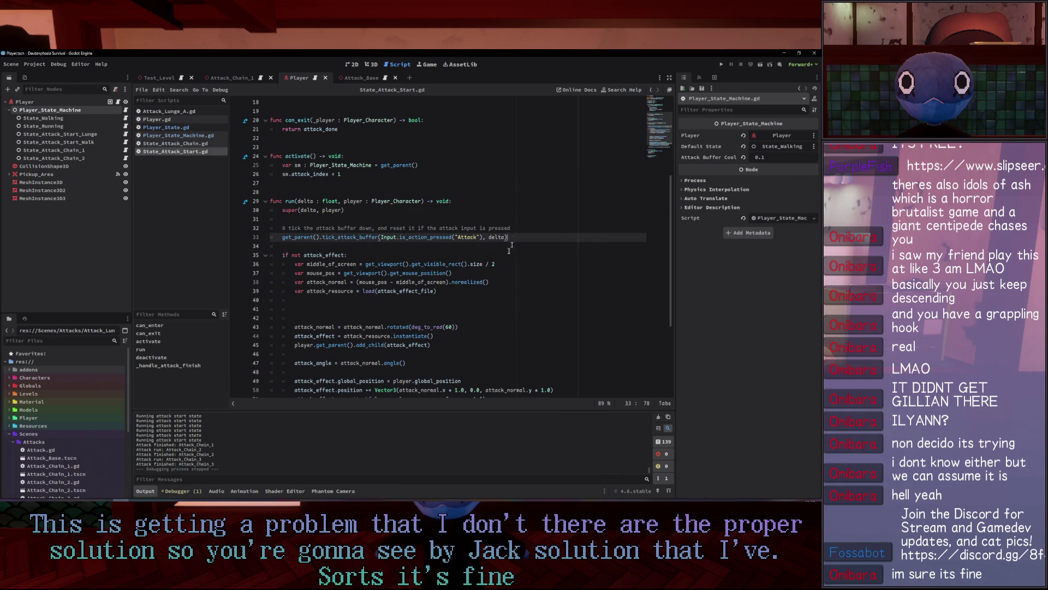
scroll(470, 295, down, 3)
click(428, 336)
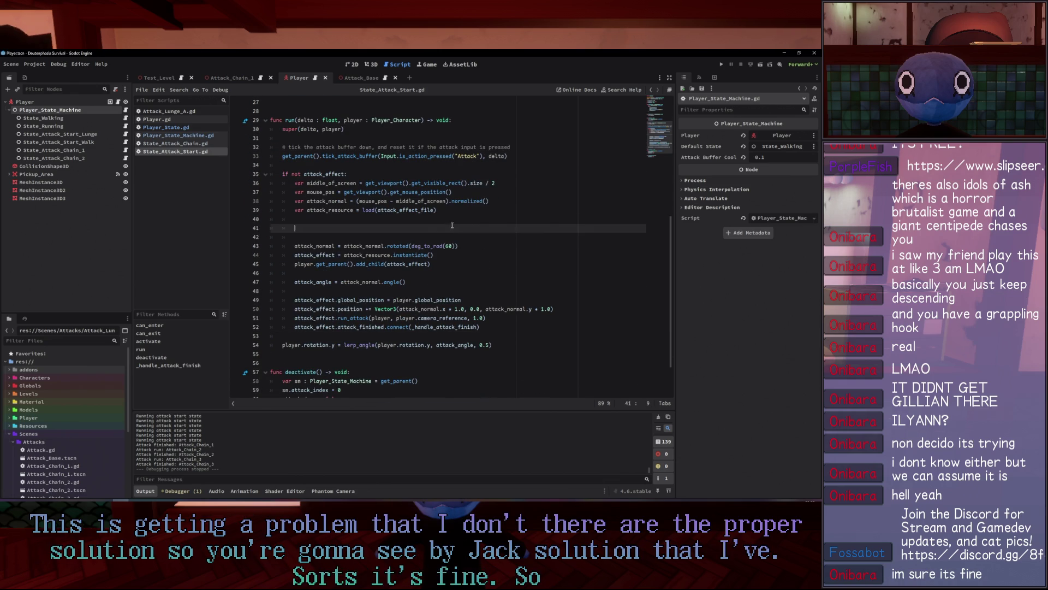
click(431, 228)
key(Up)
key(ctrl+shift+k)
key(ctrl+shift+k)
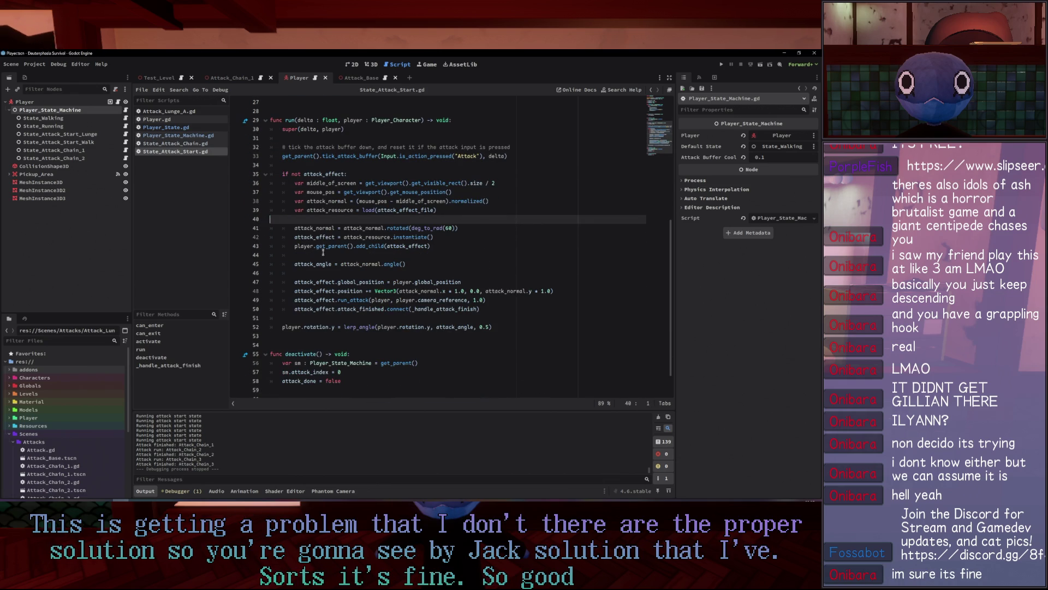
Change attack_angle to (attack_normal * Vector2(-1, 1)).angle(), save, and run the game.
click(348, 255)
key(Return)
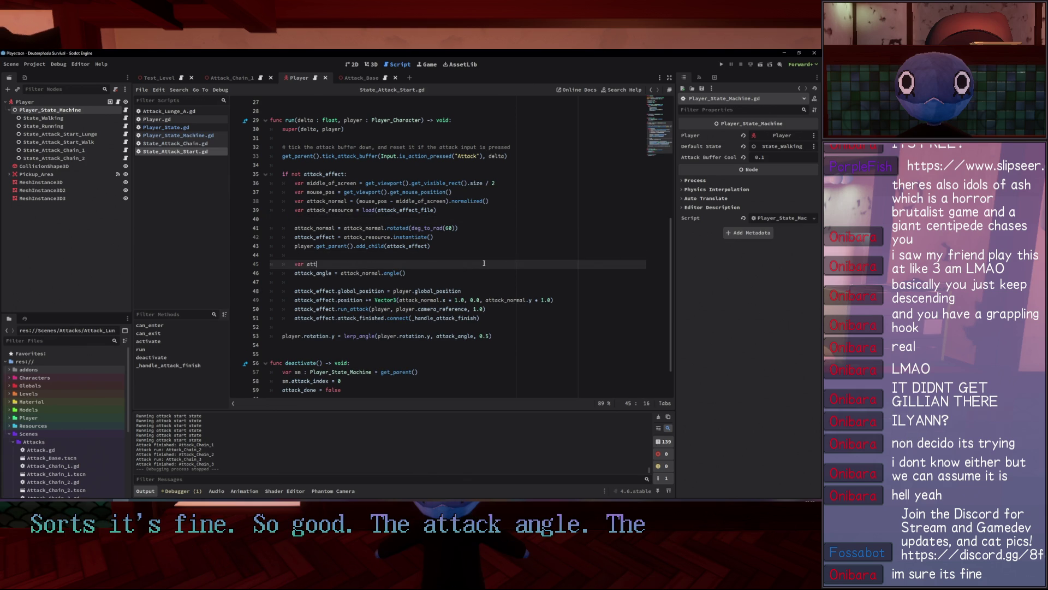
key(BackSpace)
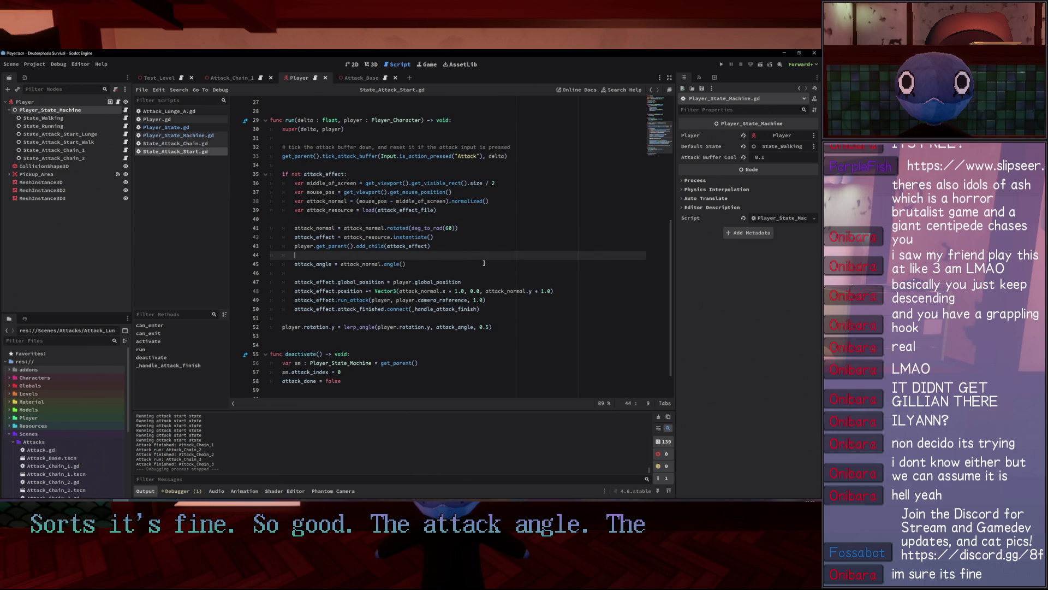
click(462, 266)
mouse_move(381, 264)
mouse_down()
mouse_move(341, 263)
mouse_move(381, 264)
mouse_up()
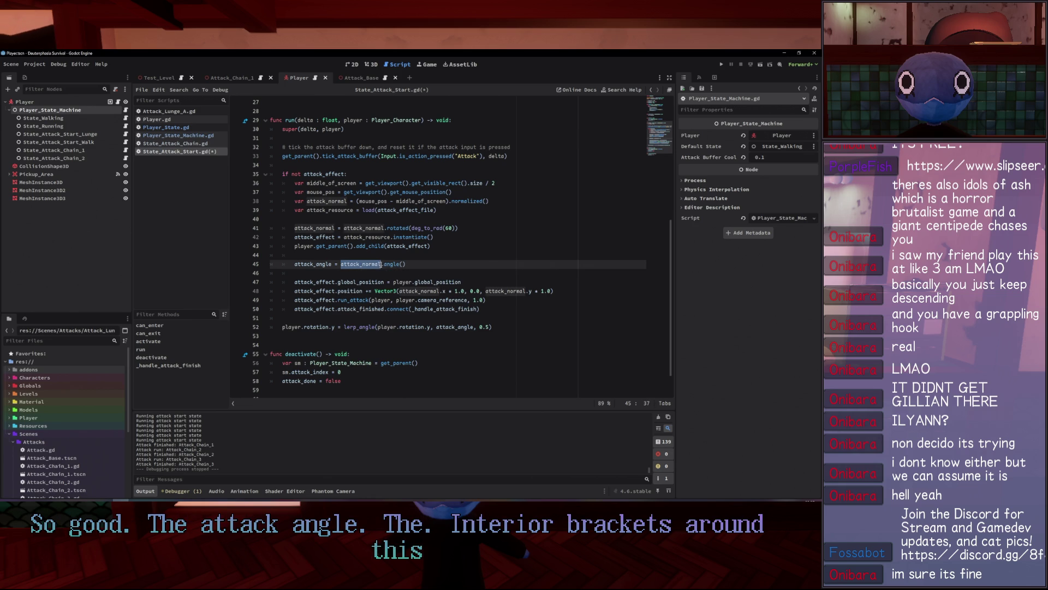
text(()
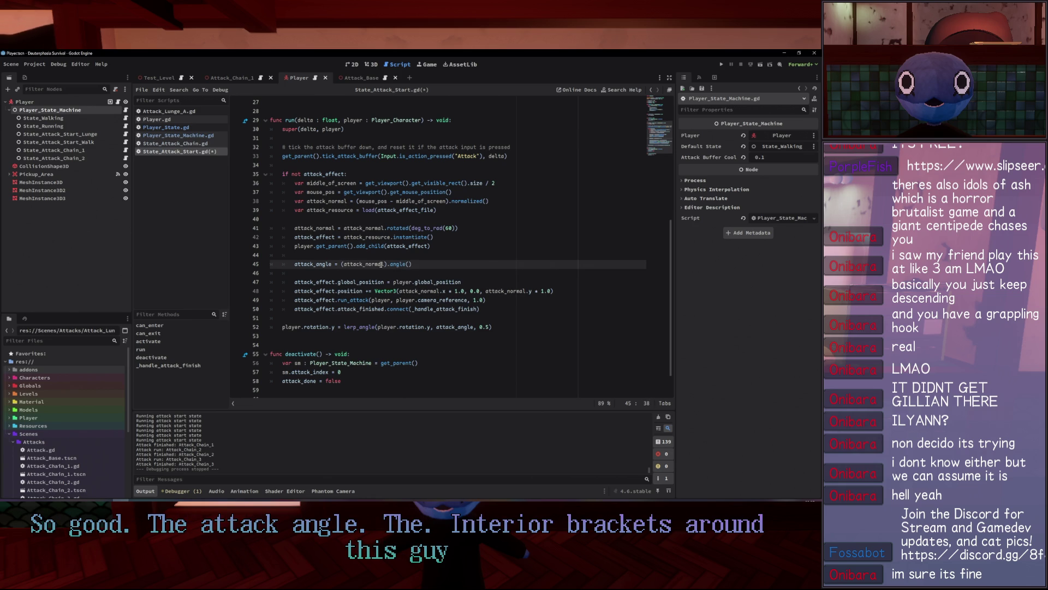
text( * Vec2)
key(Down)
key(Down)
key(Return)
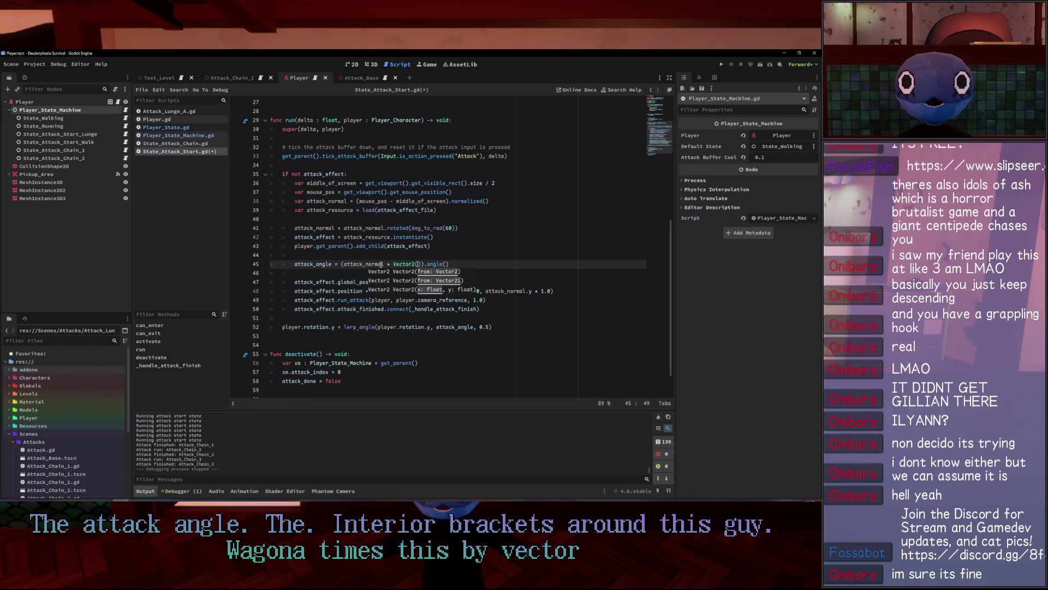
text(-1, 1)
key(ctrl+s)
click(428, 228)
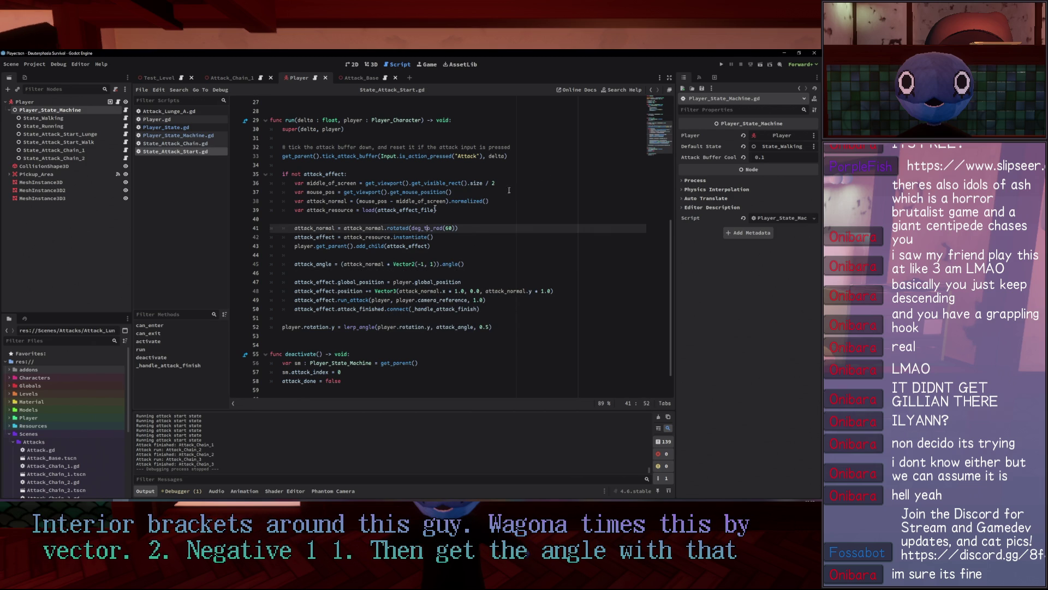
key(F5)
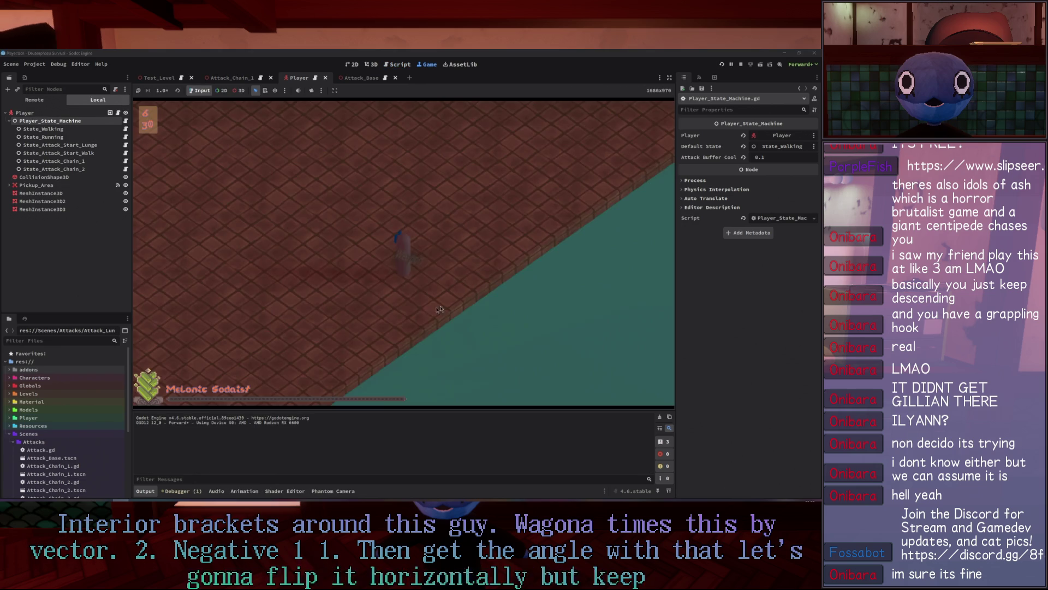
Chain attacks in several directions to check the mirrored attack rotation.
click(491, 292)
click(524, 283)
click(558, 274)
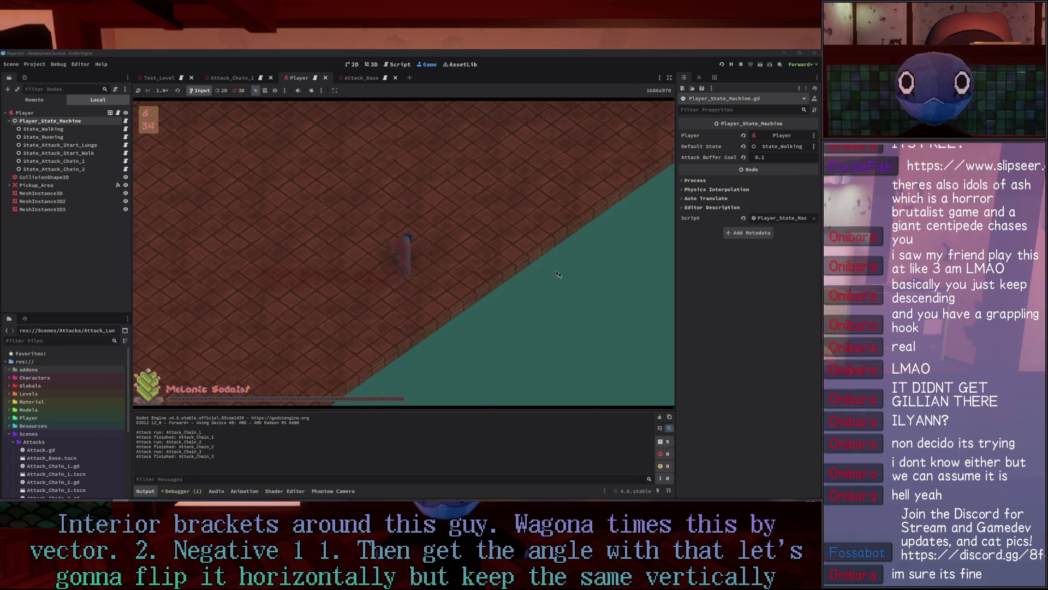
click(558, 274)
click(481, 322)
click(405, 369)
click(470, 322)
click(350, 207)
click(361, 279)
click(486, 235)
click(513, 304)
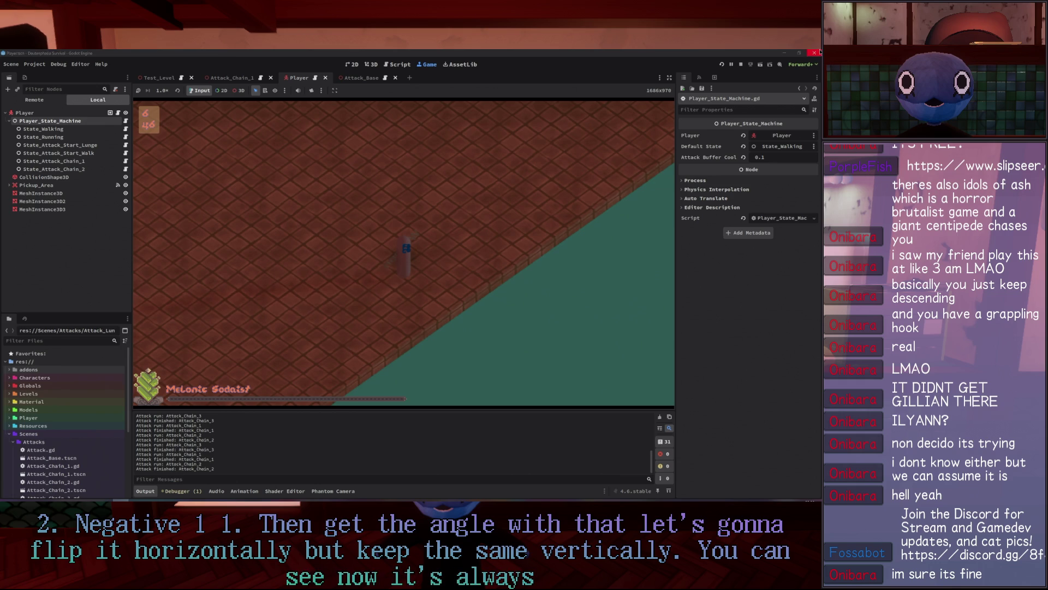
Stop the game and begin typing ' - de' after .angle() on the attack_angle line.
click(818, 52)
click(507, 266)
text(- )
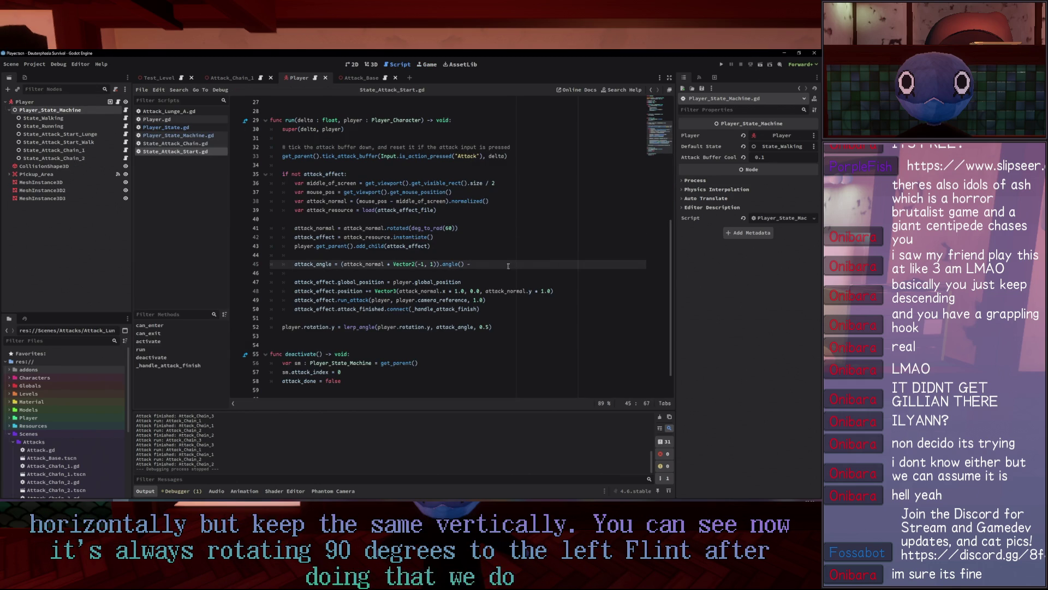
text(deg)
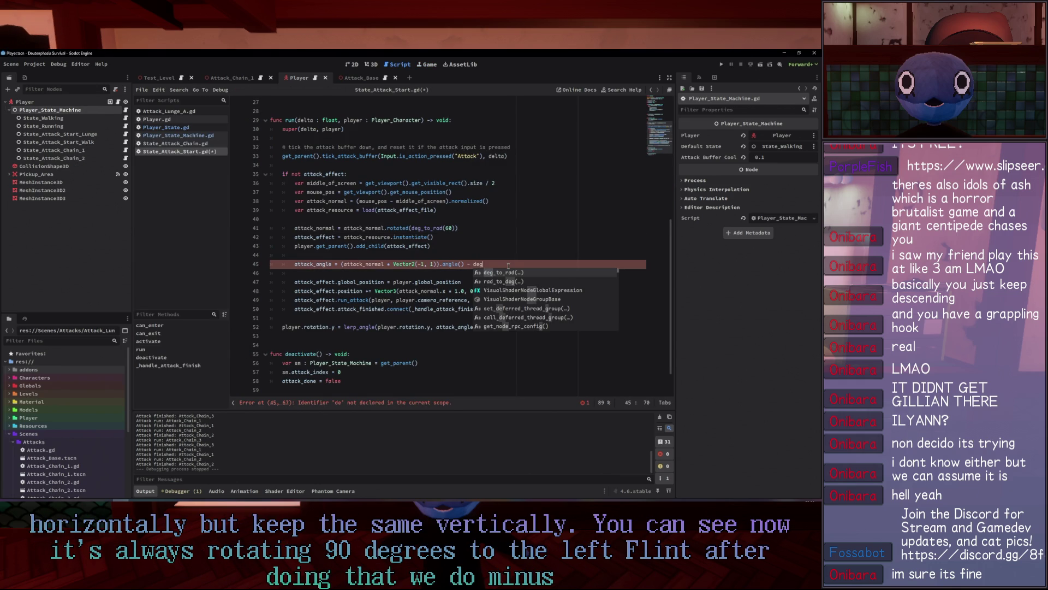
Complete line 45 as .angle() - deg_to_rad(-90.0), test-running in between, and relaunch the game.
key(Return)
text(90.0f))
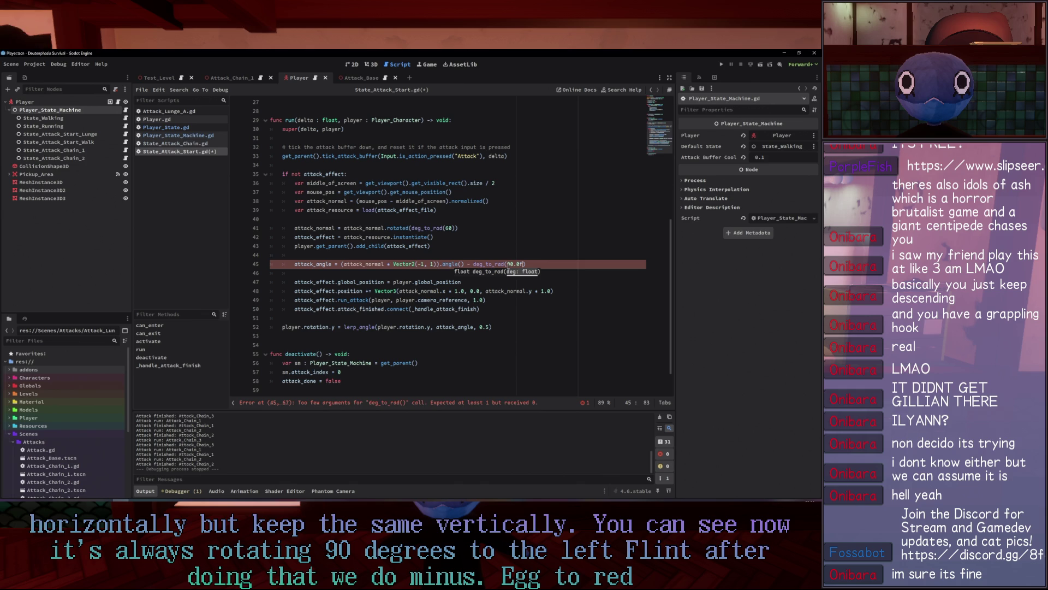
key(F5)
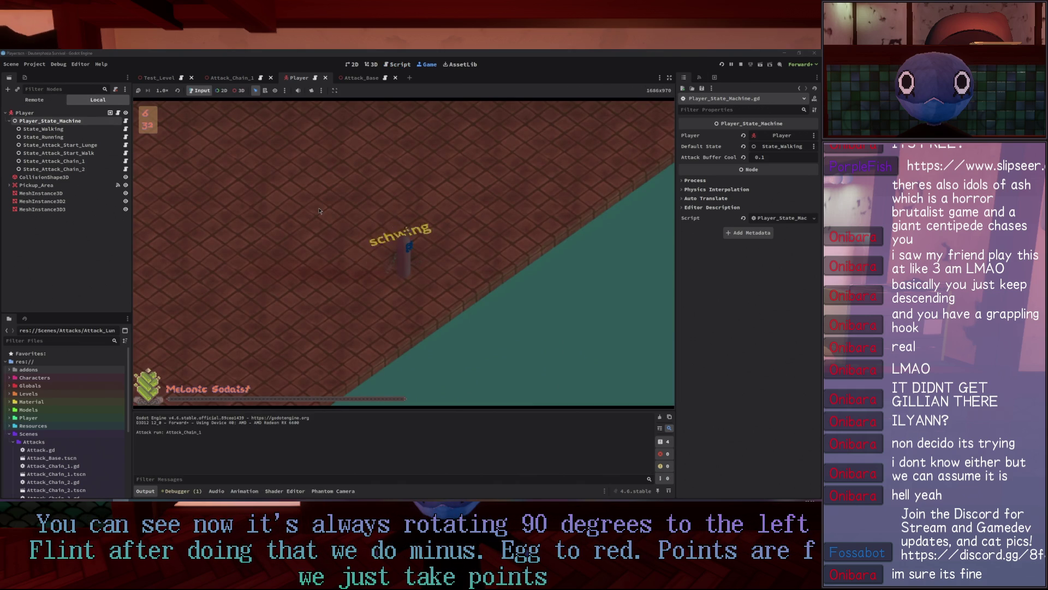
click(740, 64)
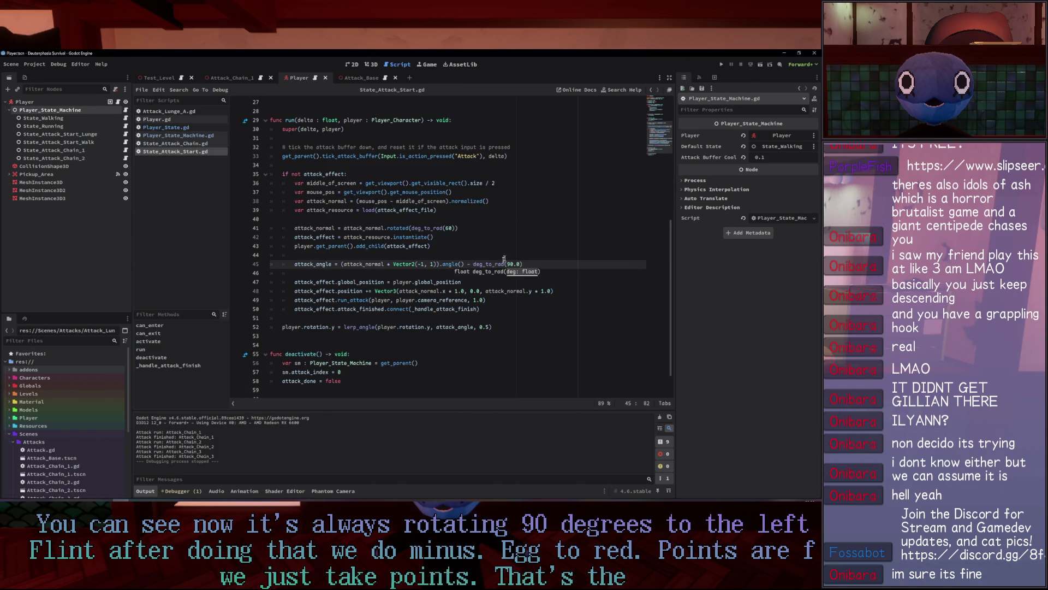
text(-)
click(541, 206)
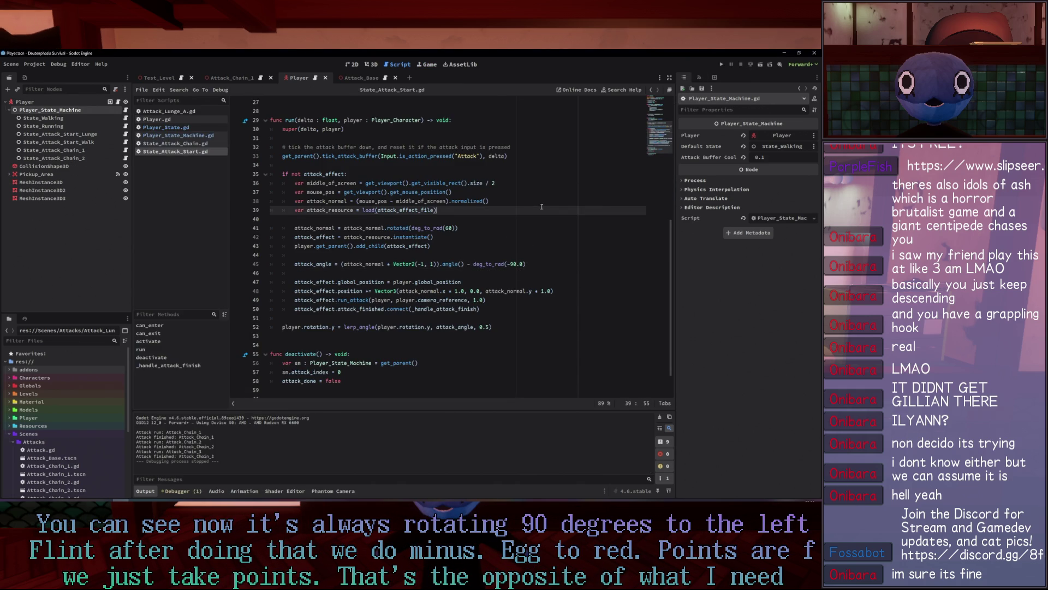
key(F5)
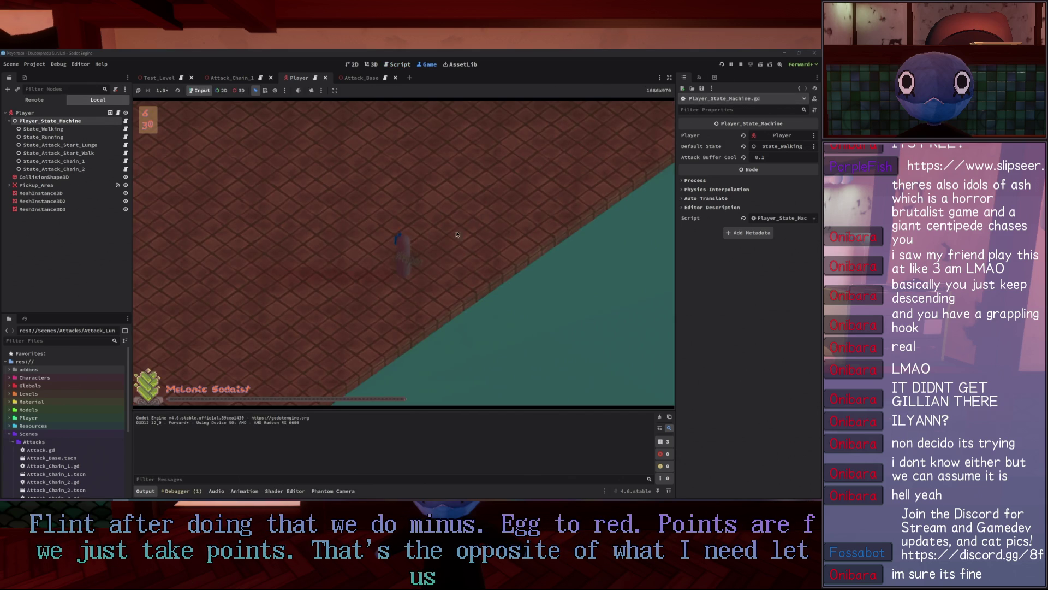
Move the player with W and chain attack combos against the surrounding enemies, then stop the game.
click(264, 347)
click(263, 347)
key(w)
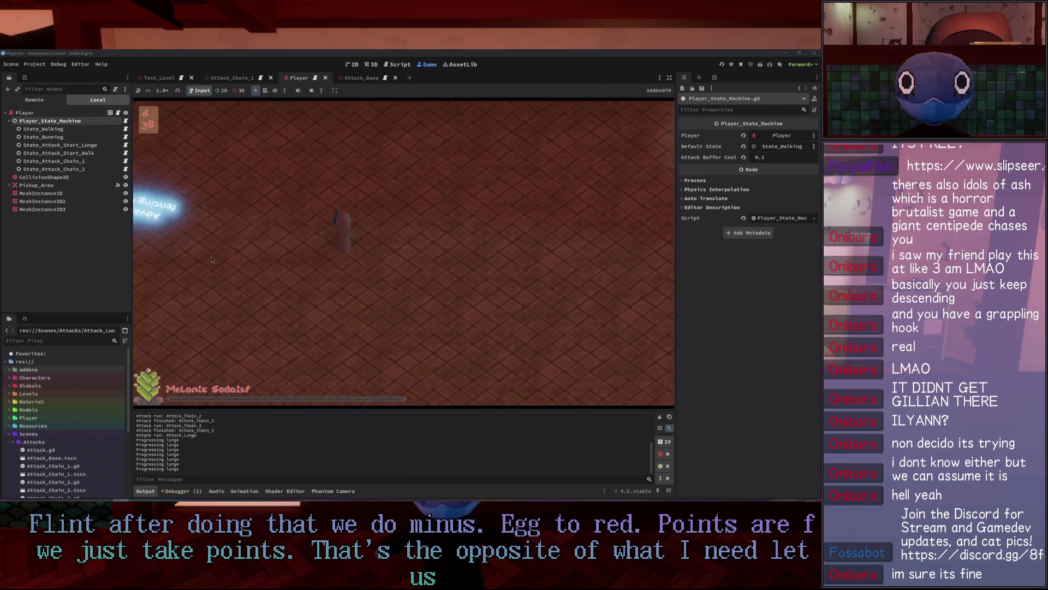
key(w)
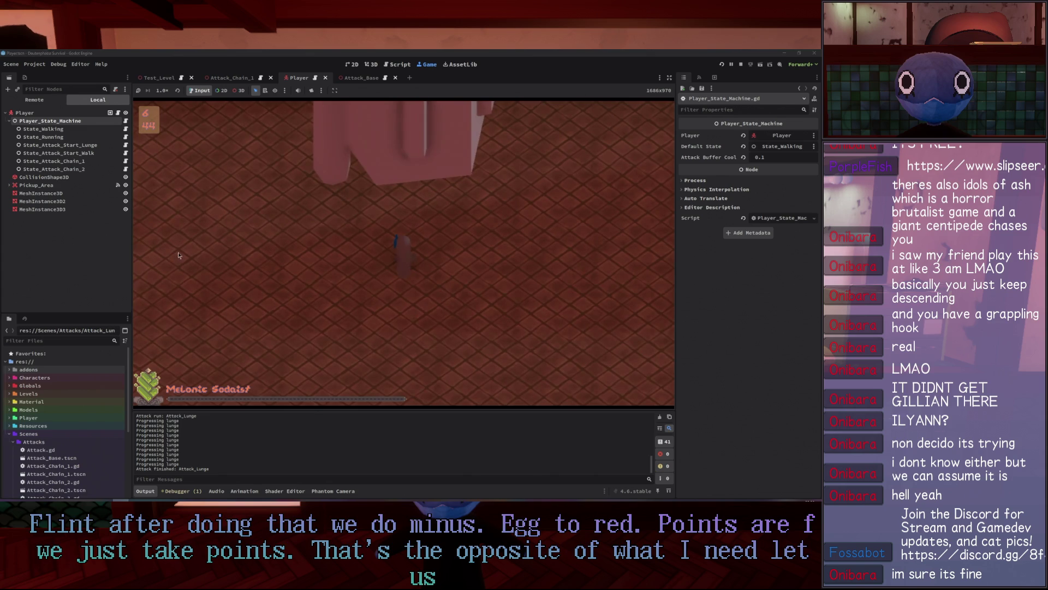
key(w)
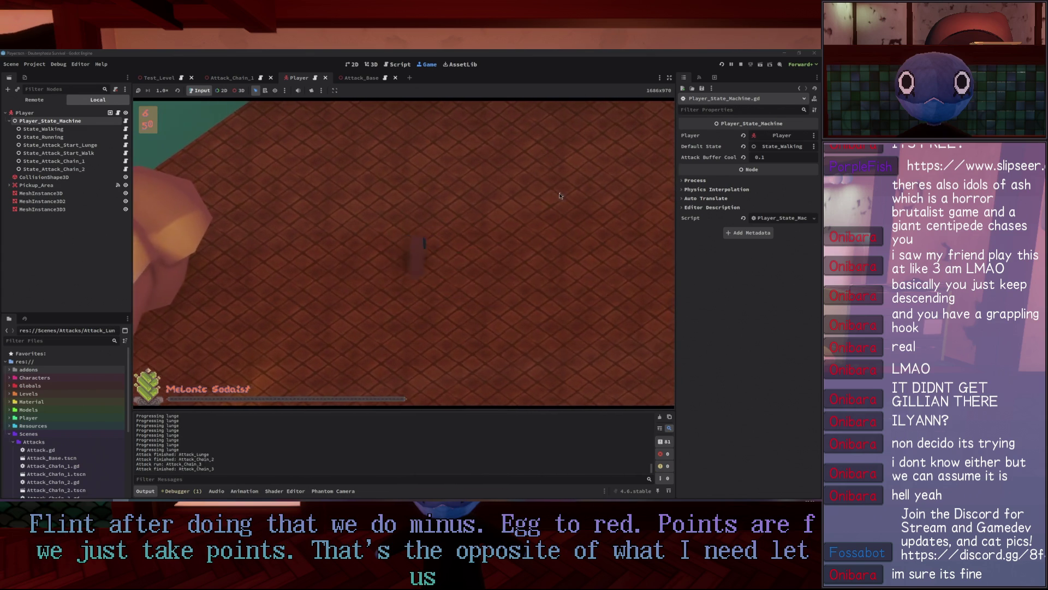
click(567, 257)
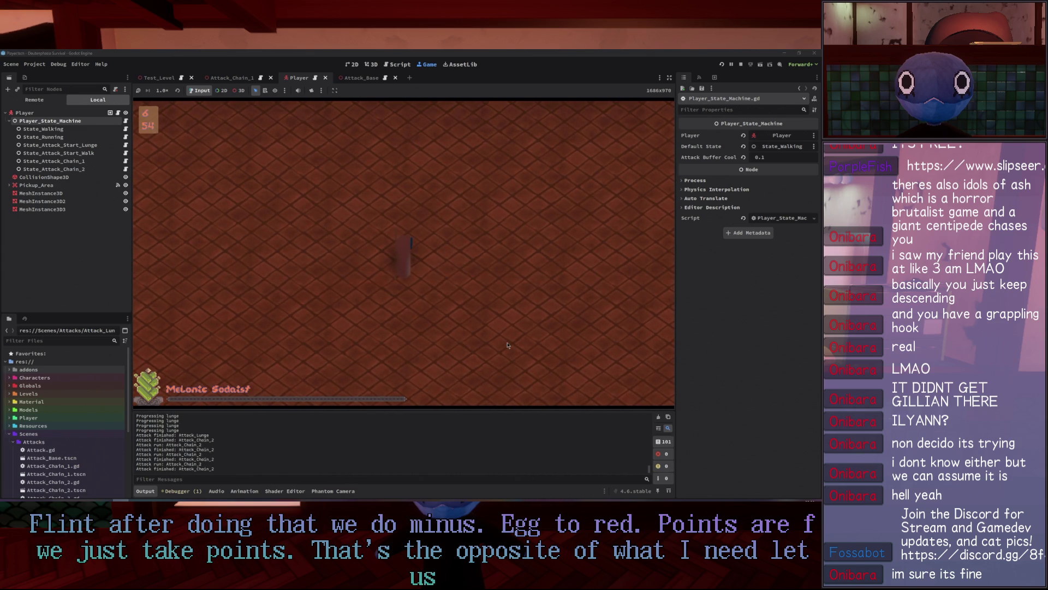
click(410, 347)
click(337, 156)
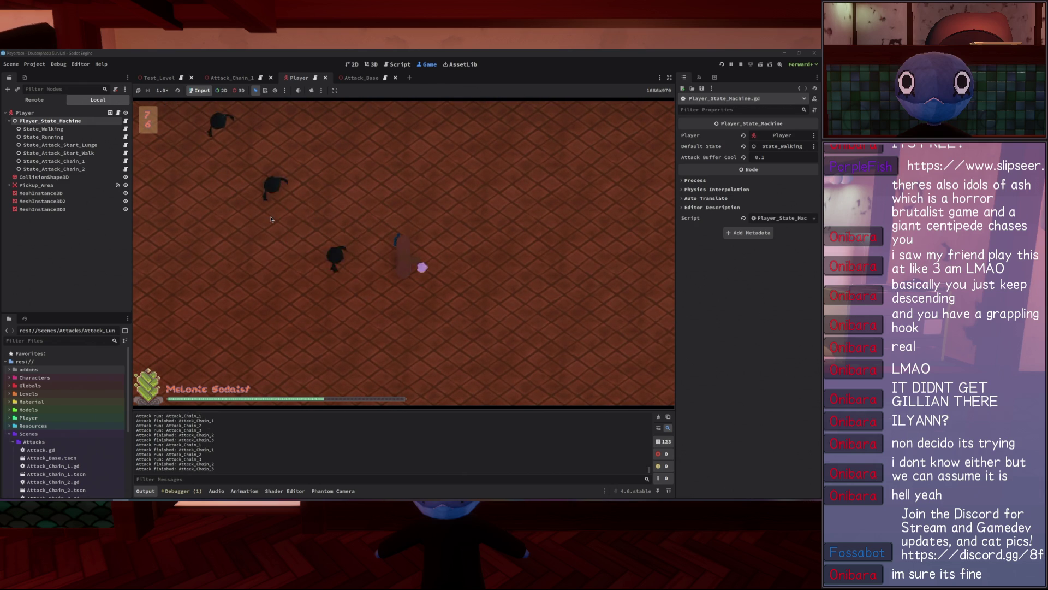
click(420, 186)
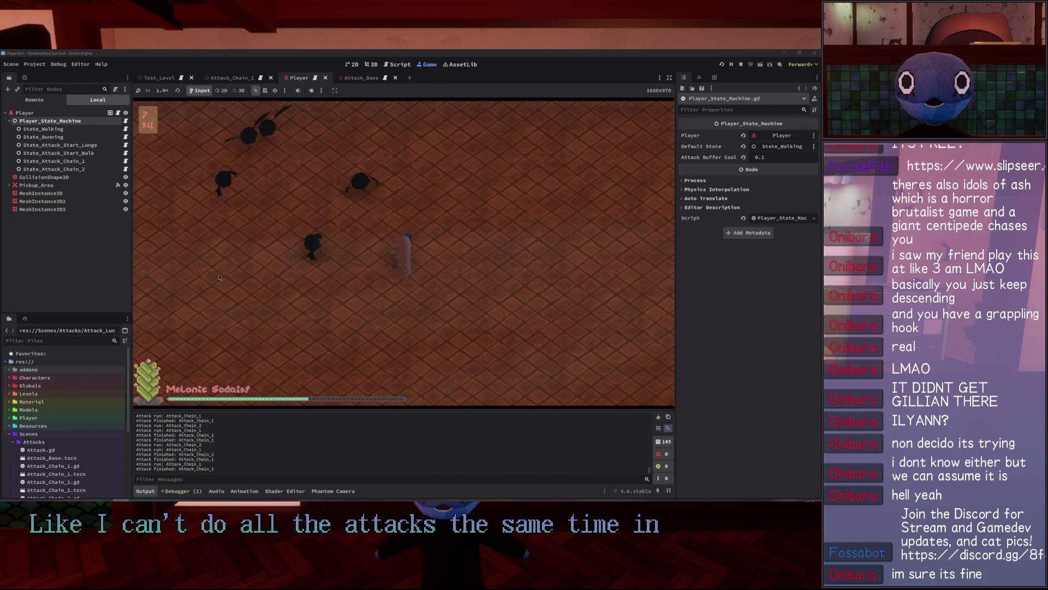
click(263, 293)
click(596, 296)
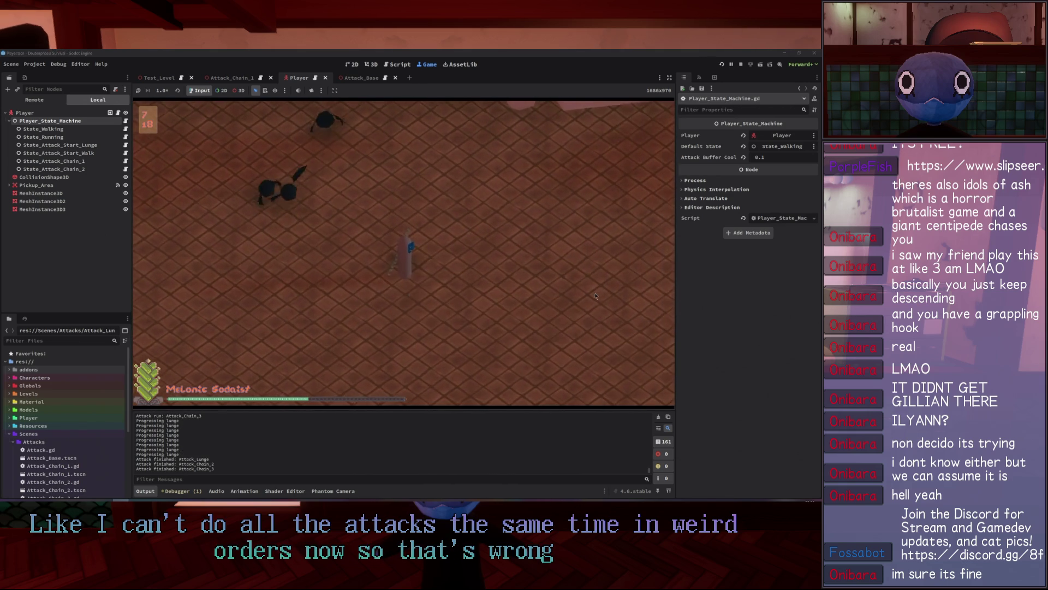
click(740, 65)
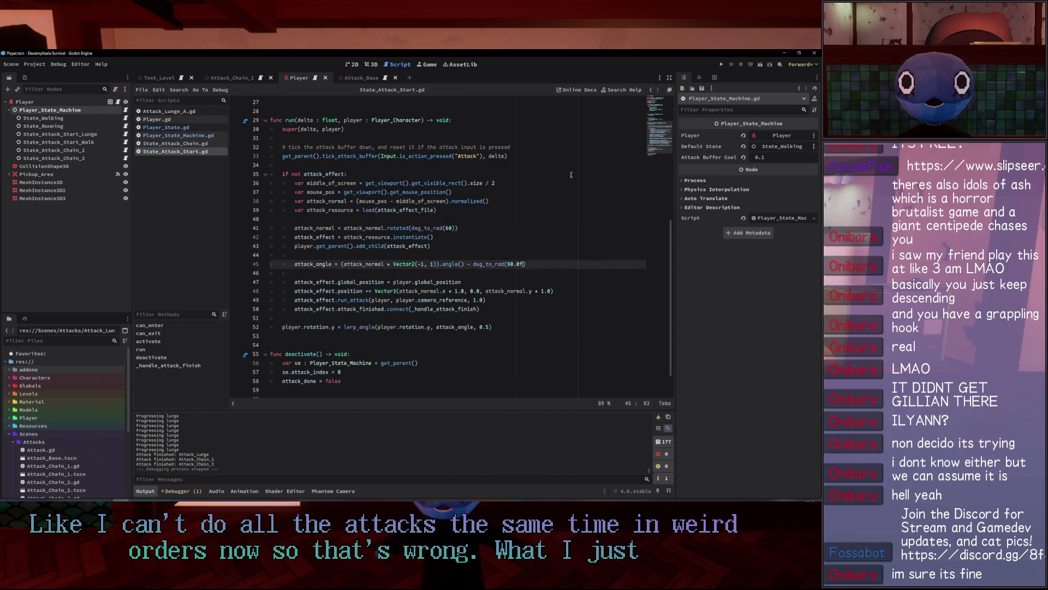
Look through Attack_Lunge_A, Player, Player_State, Player_State_Machine and State_Attack_Chain, then return to State_Attack_Start.
key(BackSpace)
key(BackSpace)
key(BackSpace)
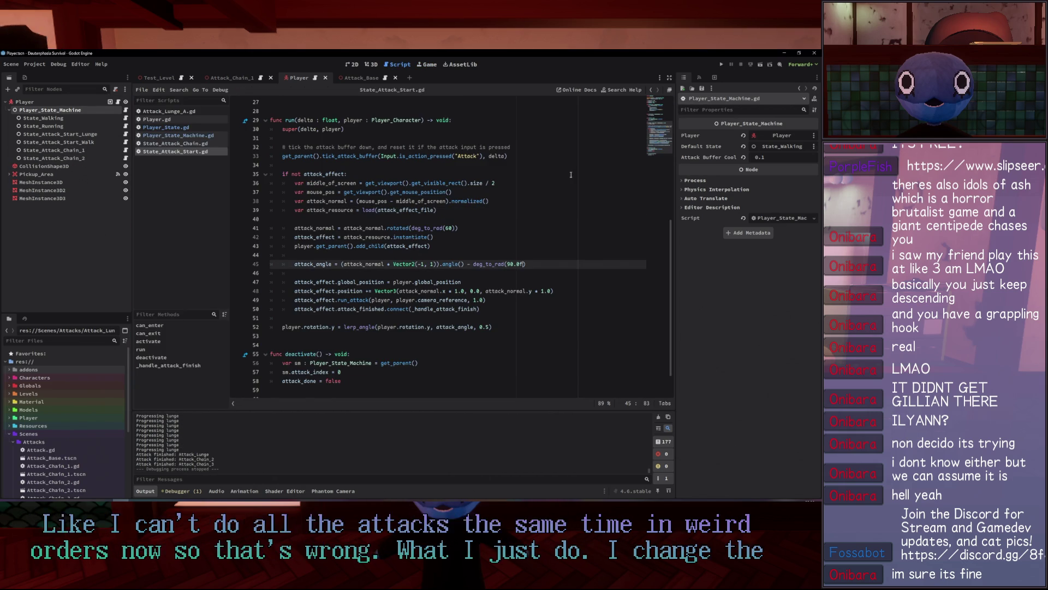
click(167, 111)
click(157, 119)
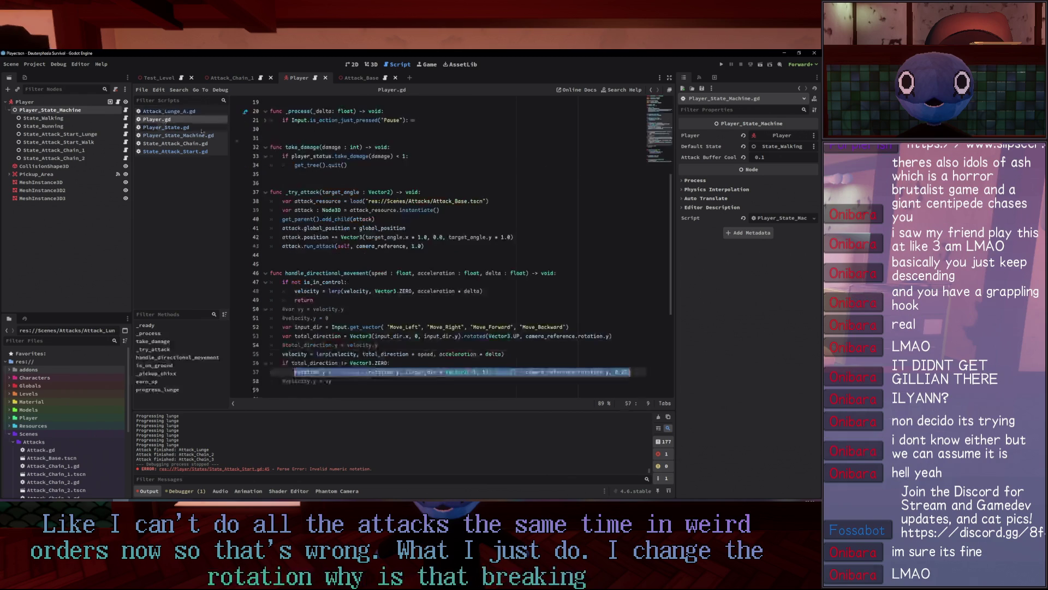
scroll(406, 175, down, 2)
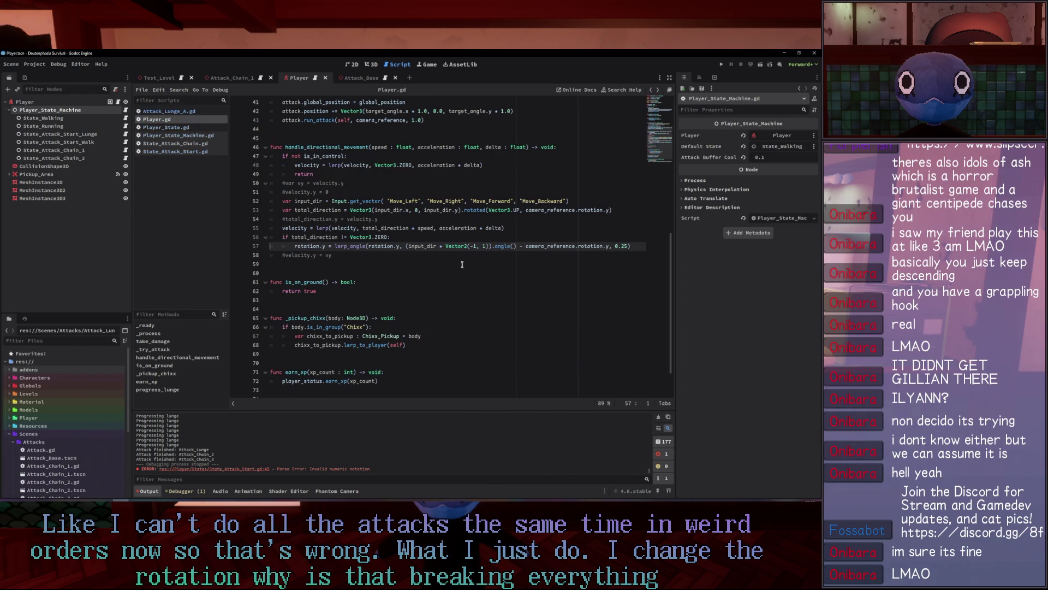
click(177, 128)
click(176, 136)
click(174, 143)
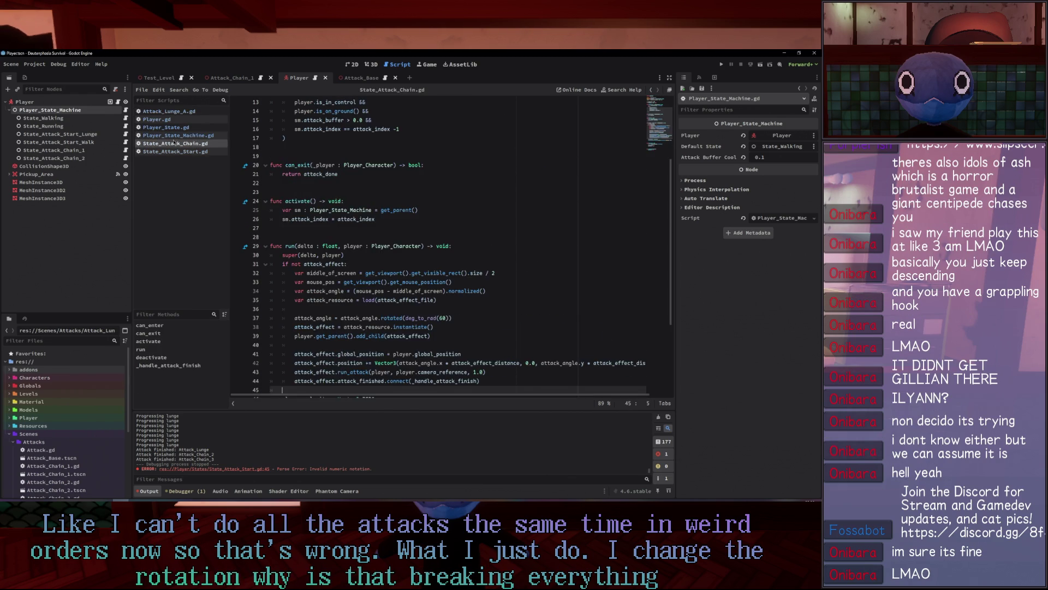
click(173, 152)
Remove the 'f' so line 45 uses deg_to_rad(90.0), then run the game.
click(536, 268)
key(Left)
key(BackSpace)
key(BackSpace)
key(BackSpace)
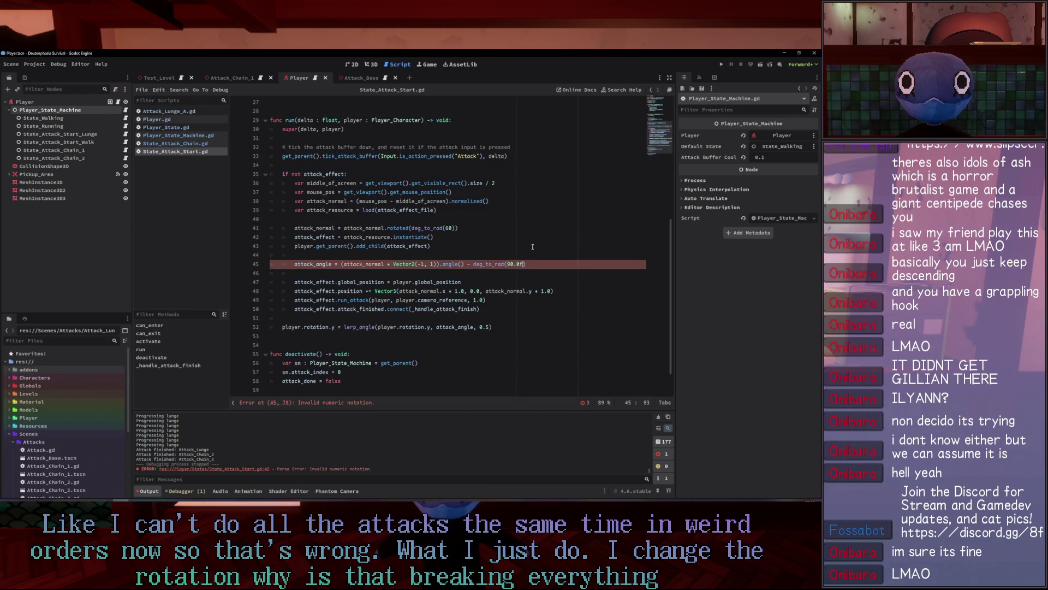
key(Left)
key(BackSpace)
click(617, 164)
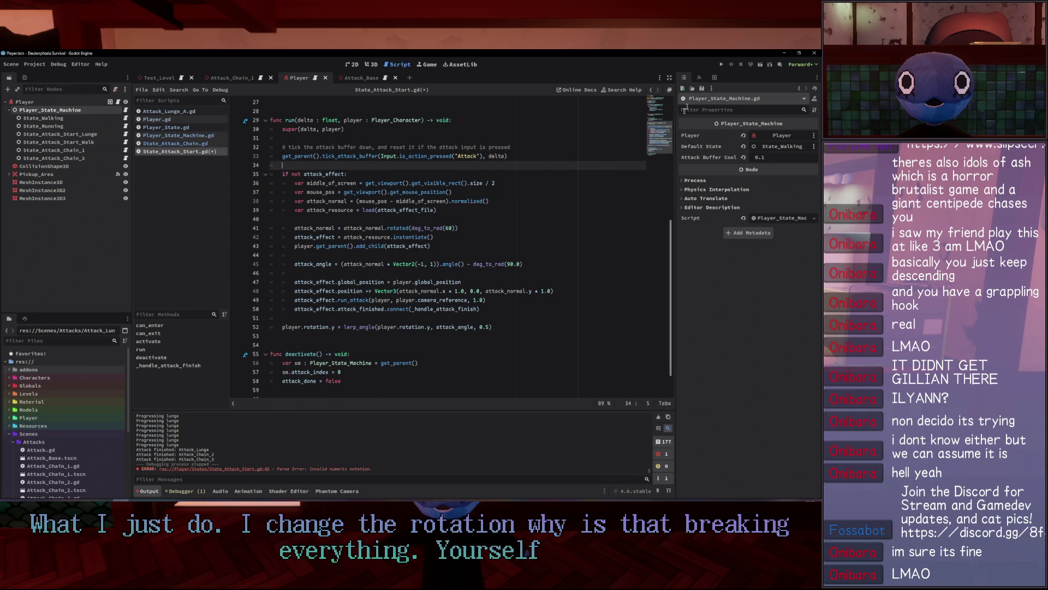
click(723, 64)
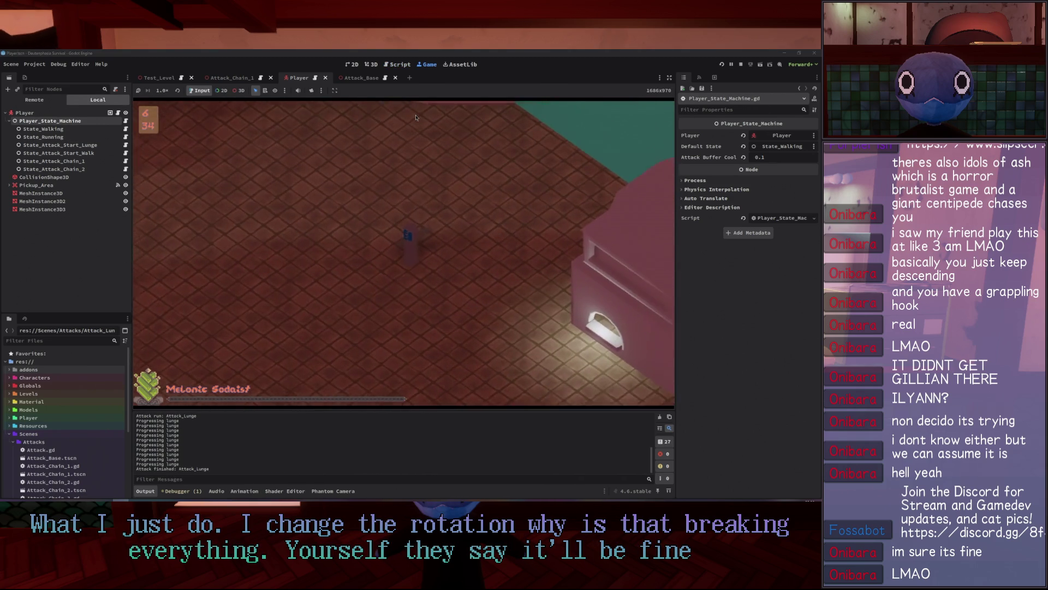
Fire three-attack combos in several directions to check the slashes face the mouse.
click(224, 251)
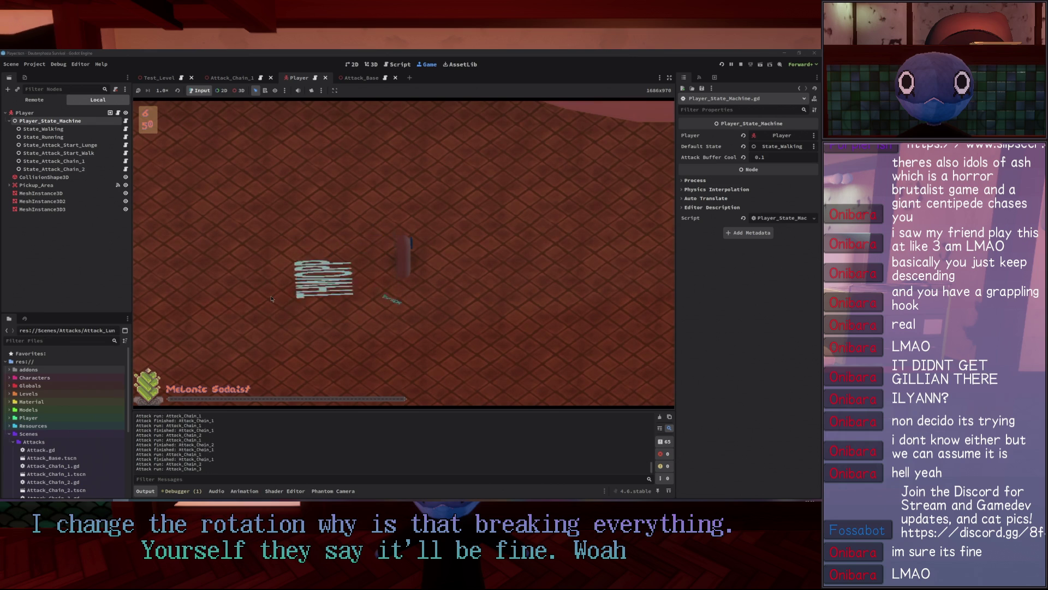
click(271, 299)
click(352, 225)
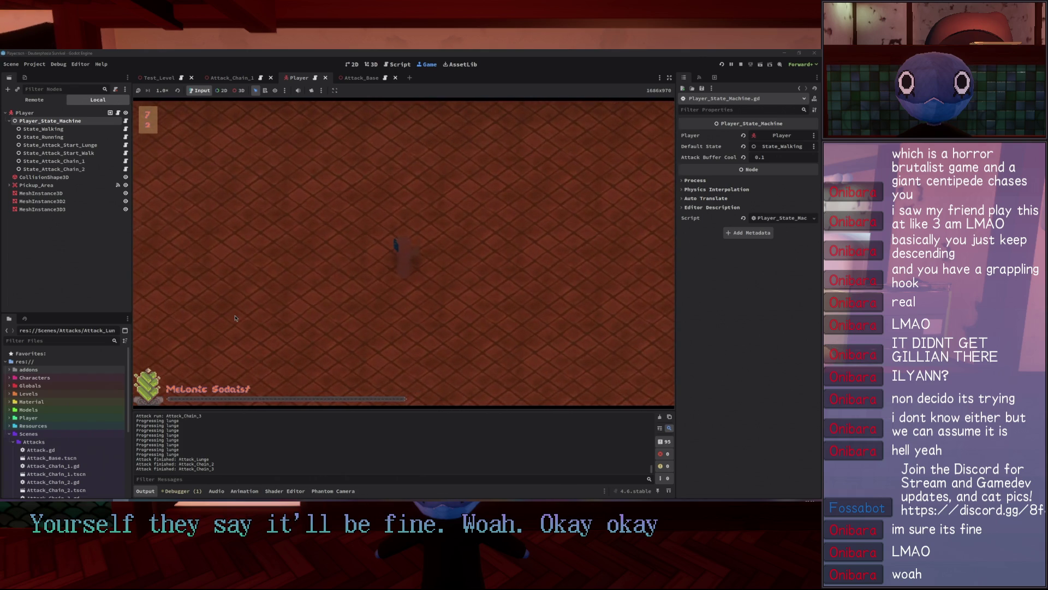
click(241, 173)
click(242, 172)
click(242, 173)
Attack the nearby enemies, including a lunge followed by the second and third chain attacks.
click(382, 163)
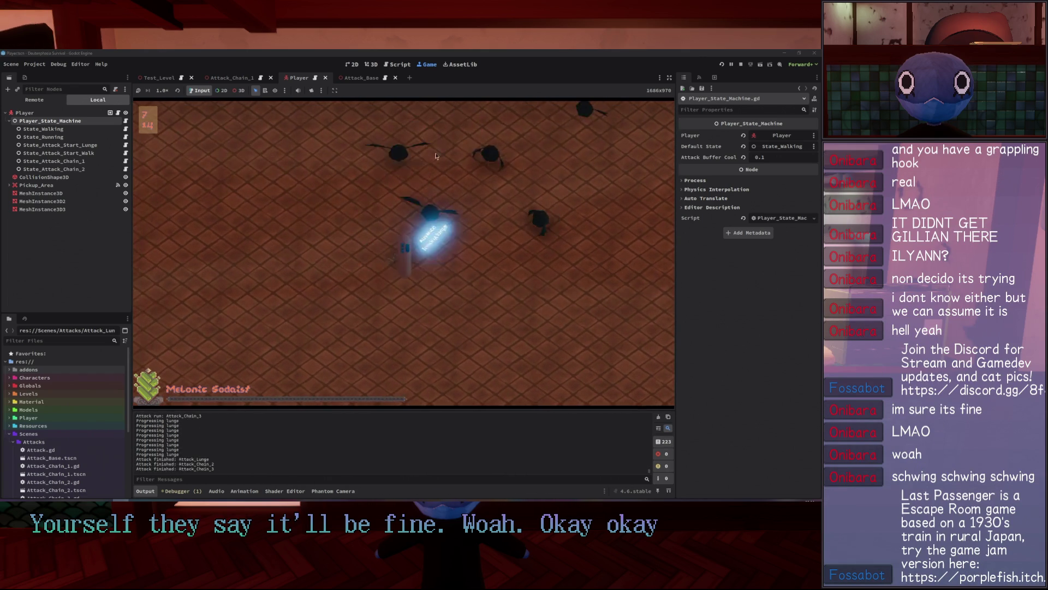
click(410, 191)
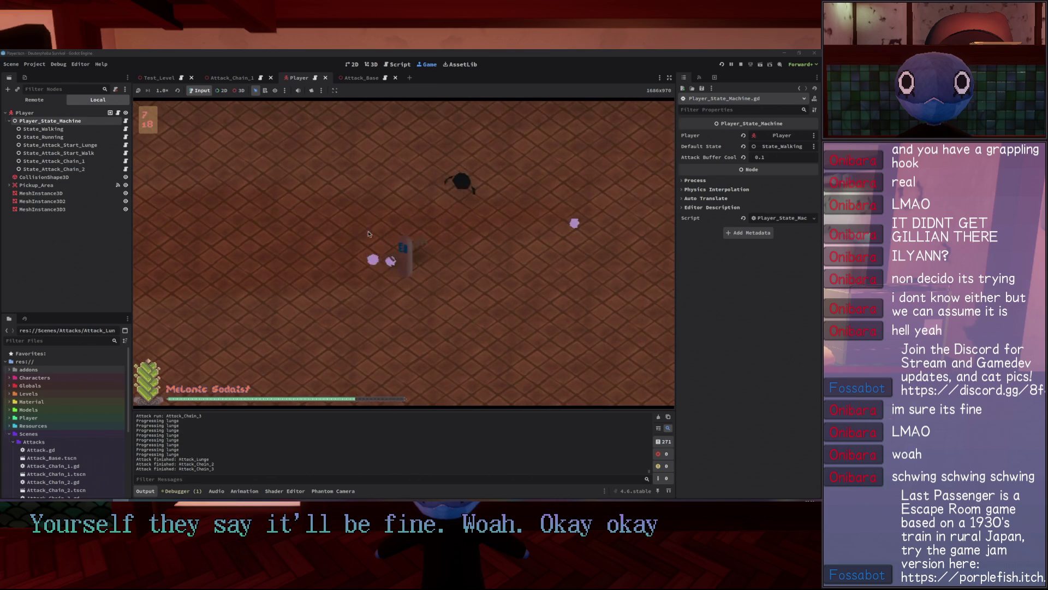
click(404, 131)
click(448, 208)
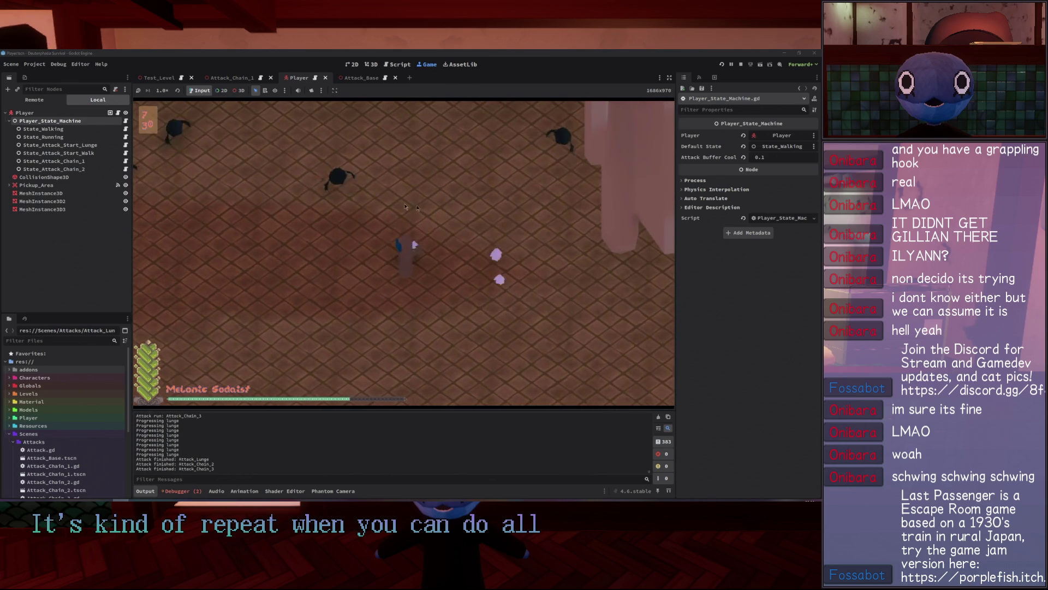
click(438, 206)
click(231, 234)
click(231, 235)
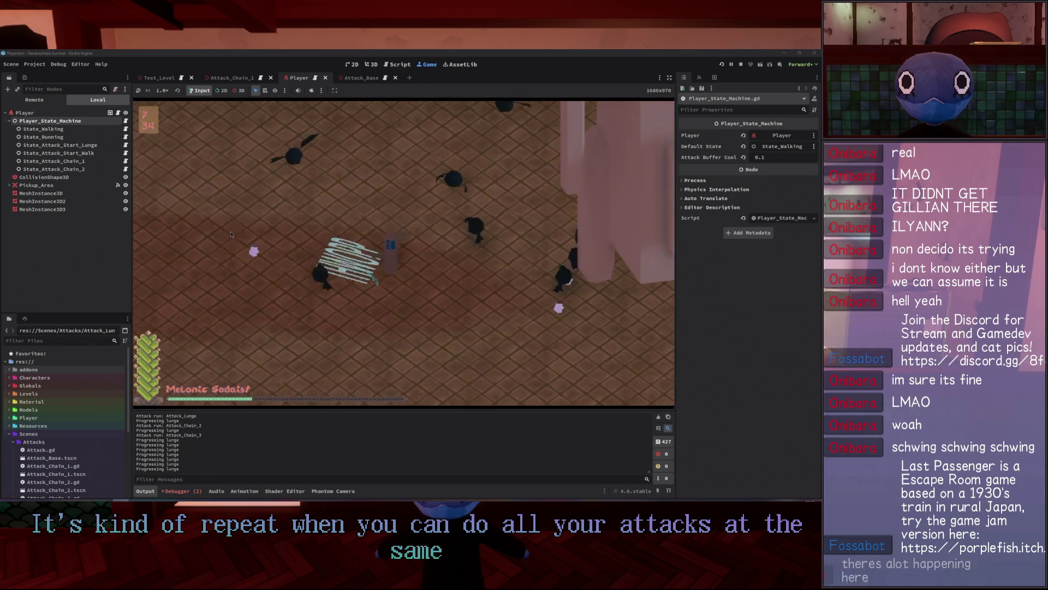
Fire attacks toward the lower right and left of the player, then stop the playtest with F8.
click(520, 337)
double_click(521, 337)
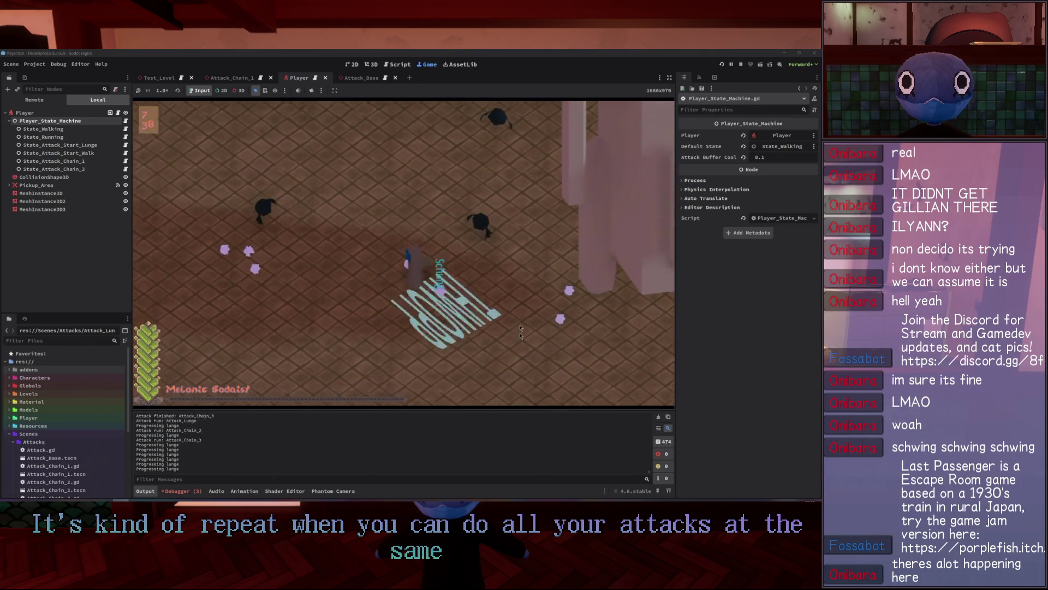
click(251, 279)
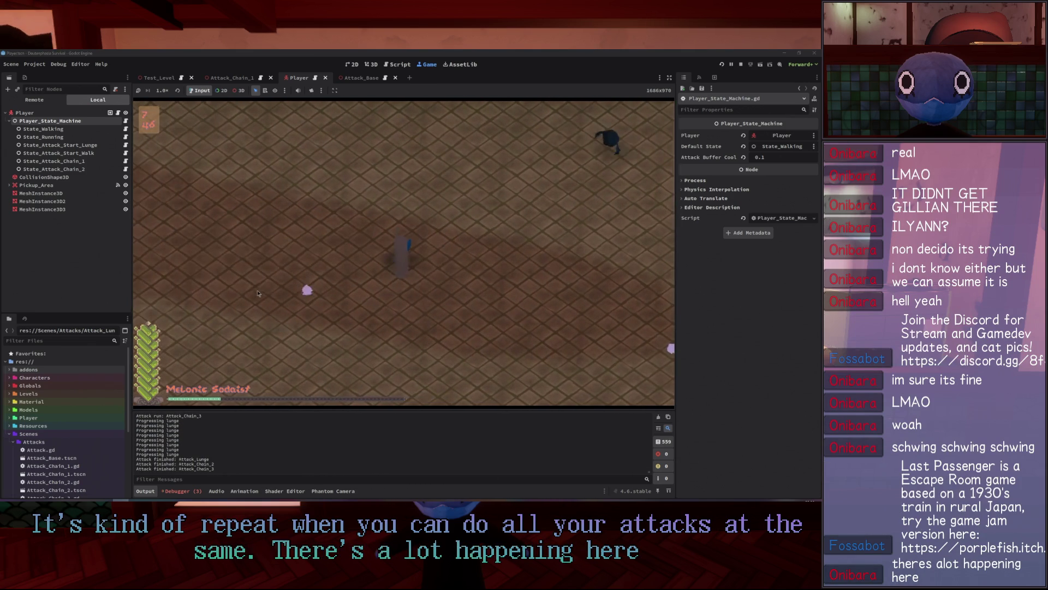
click(518, 207)
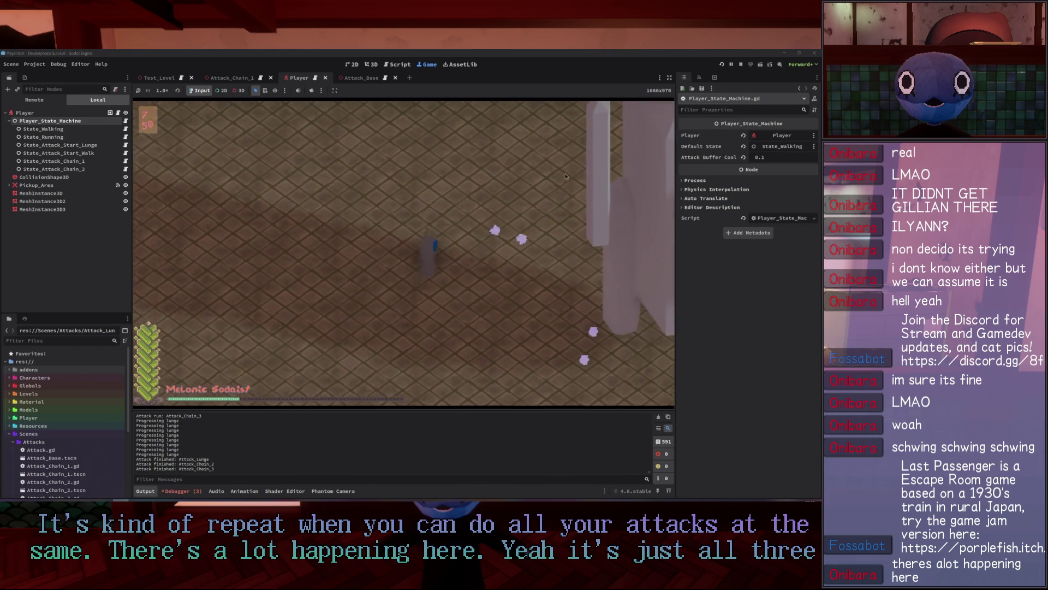
click(212, 295)
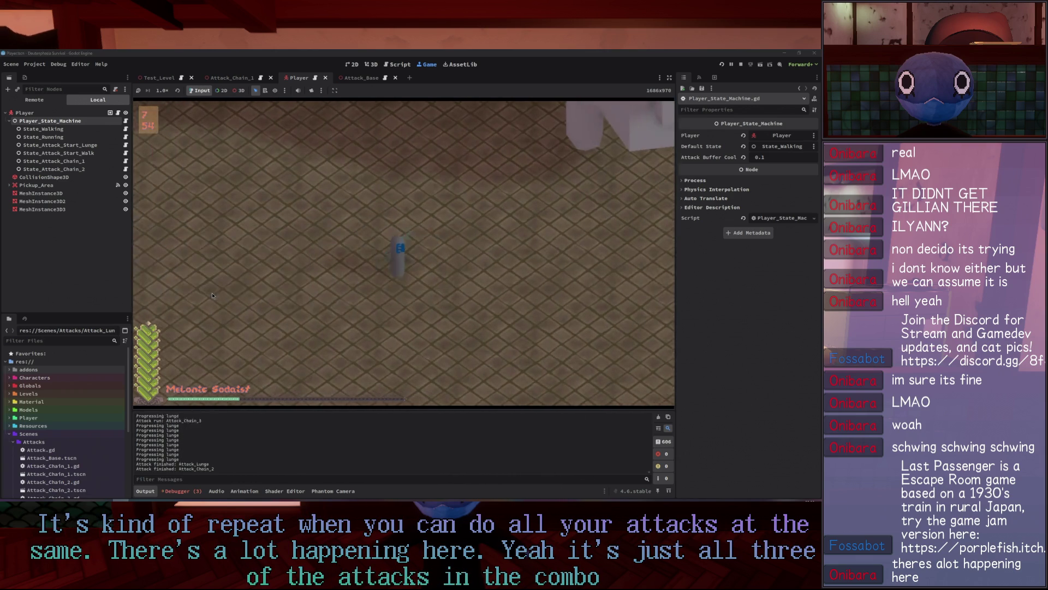
click(235, 296)
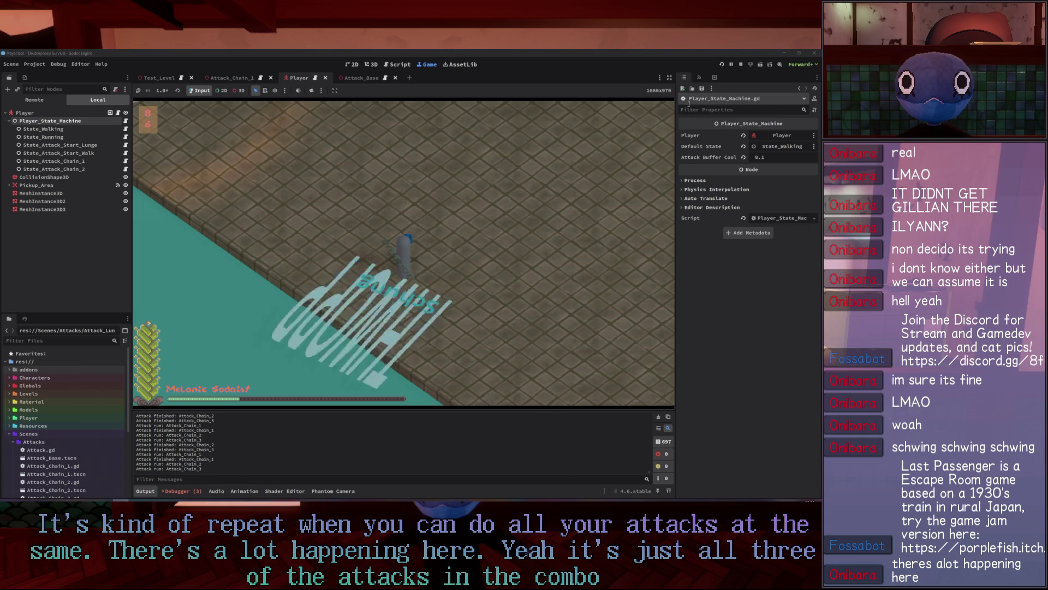
key(F8)
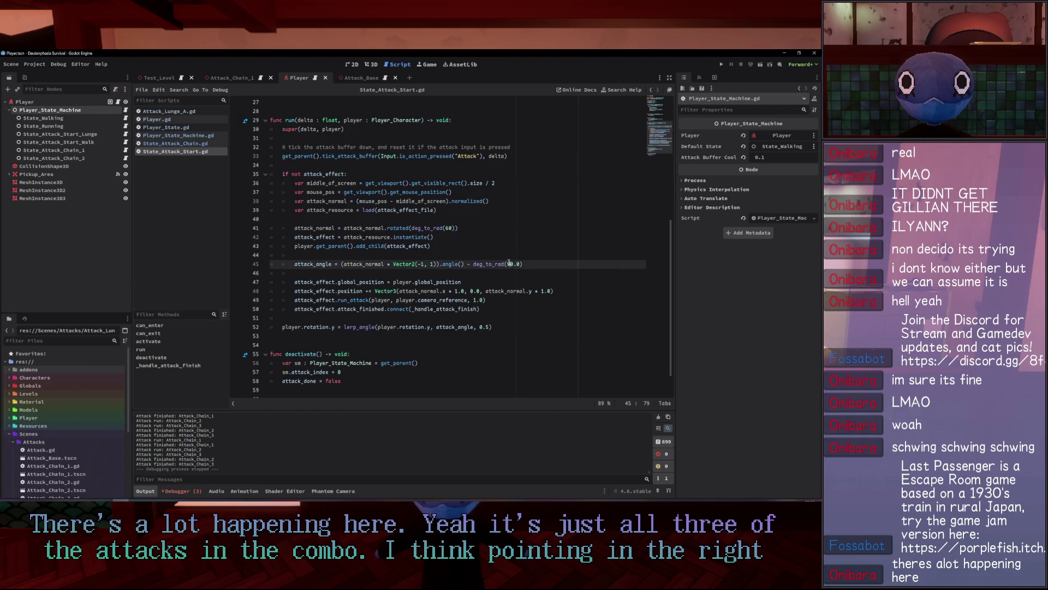
Close the State_Attack_Start and State_Attack_Chain script tabs after checking the aim calculation.
click(537, 202)
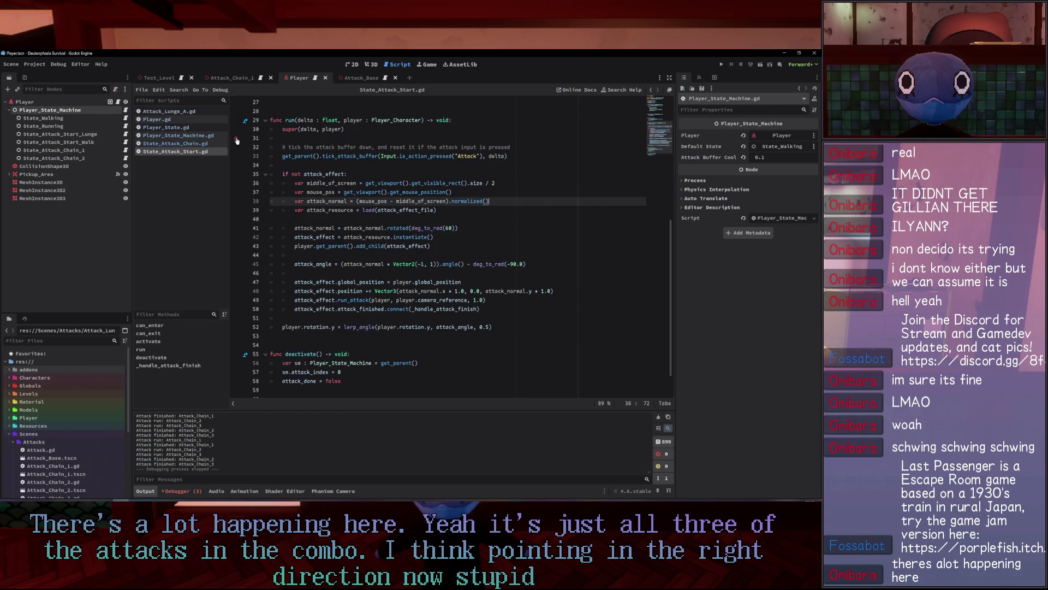
middle_click(192, 152)
middle_click(194, 144)
scroll(477, 189, down, 2)
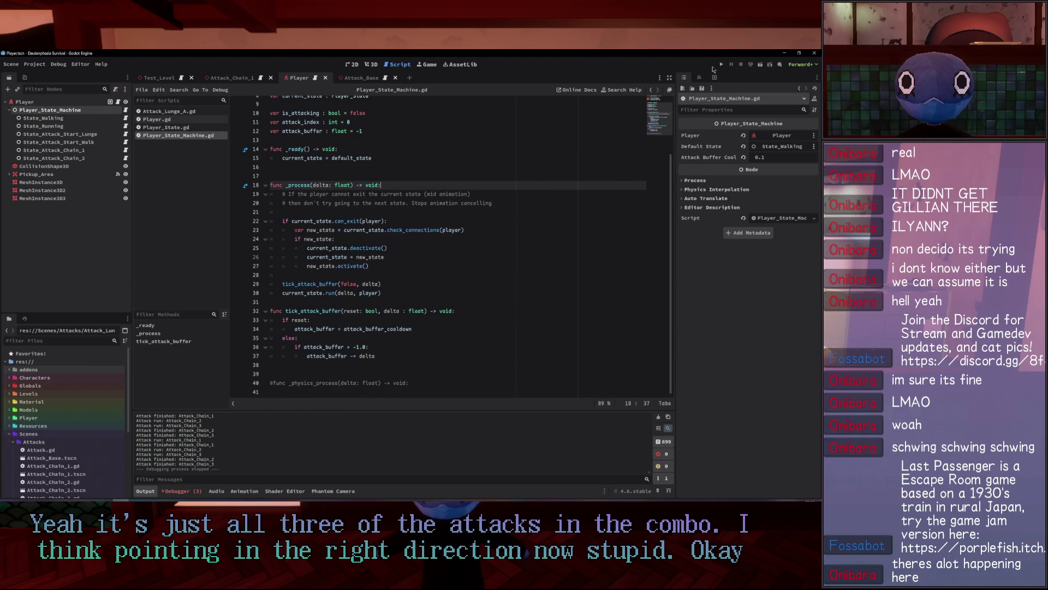
Run the game again and fire repeated chain attacks toward the mouse.
click(721, 64)
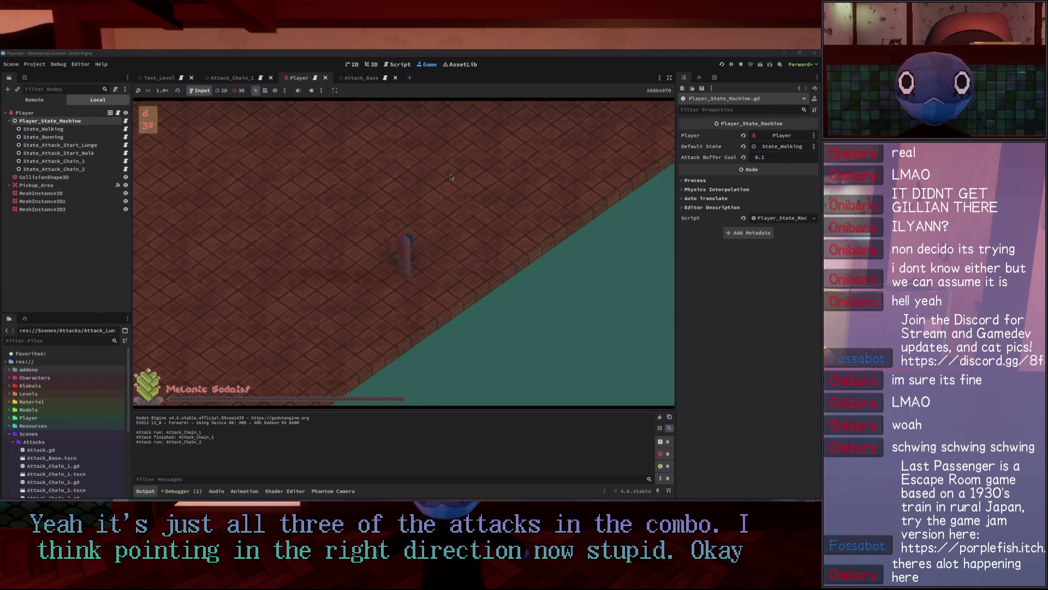
click(451, 176)
click(315, 197)
click(313, 198)
click(312, 198)
click(311, 198)
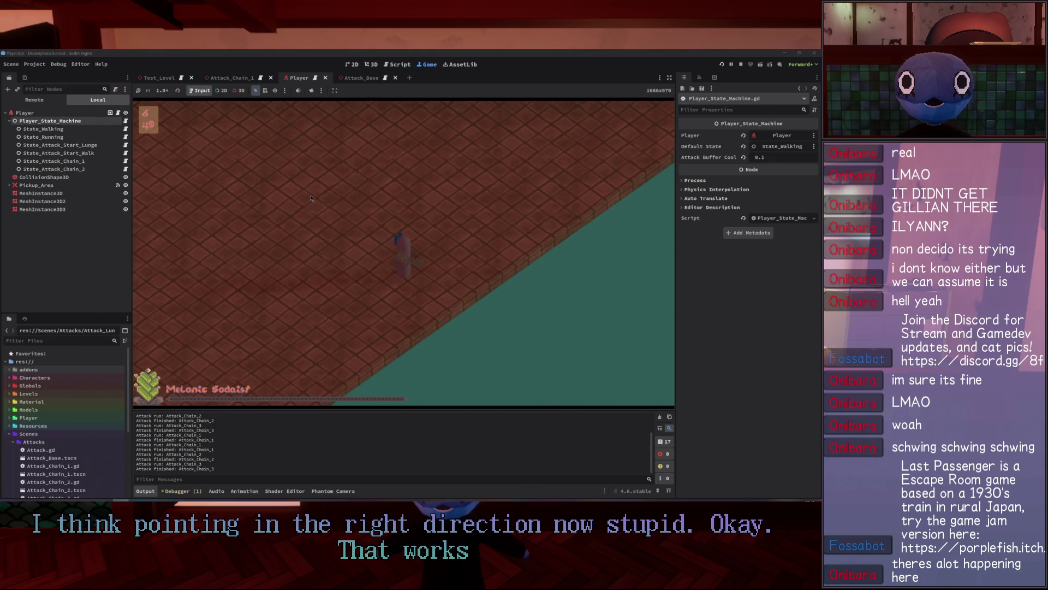
click(309, 198)
Chain several quick attacks, swing toward a new direction, then stop the game.
click(304, 200)
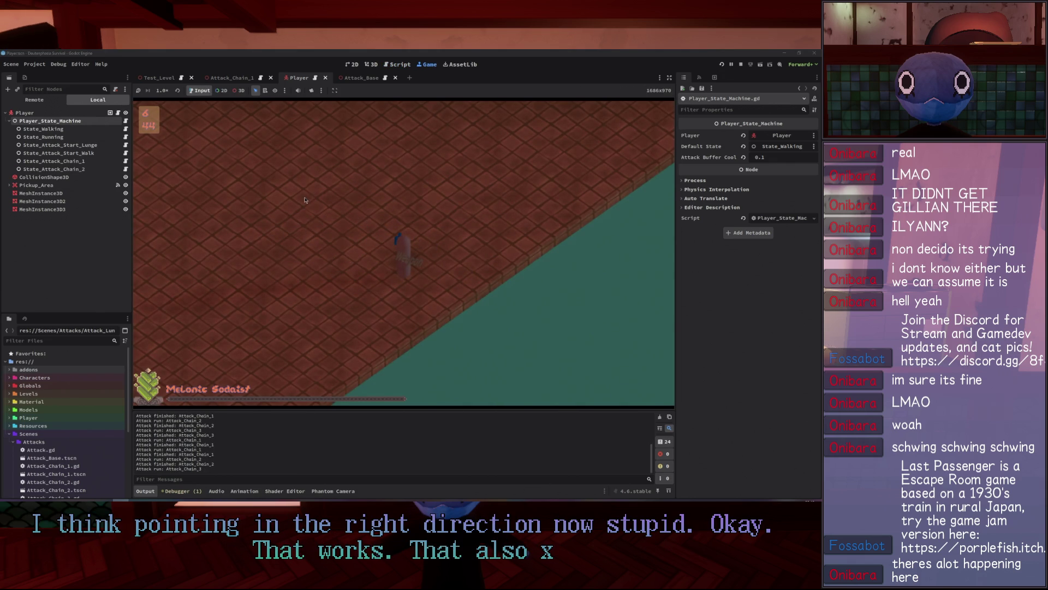
click(305, 200)
click(305, 200)
click(305, 200)
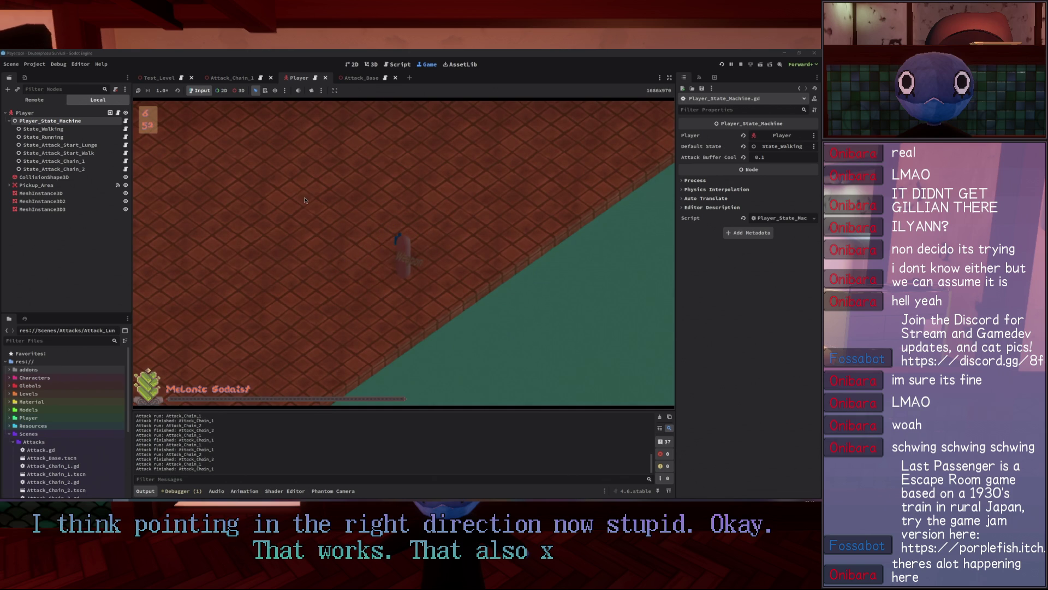
click(419, 126)
click(418, 126)
click(418, 126)
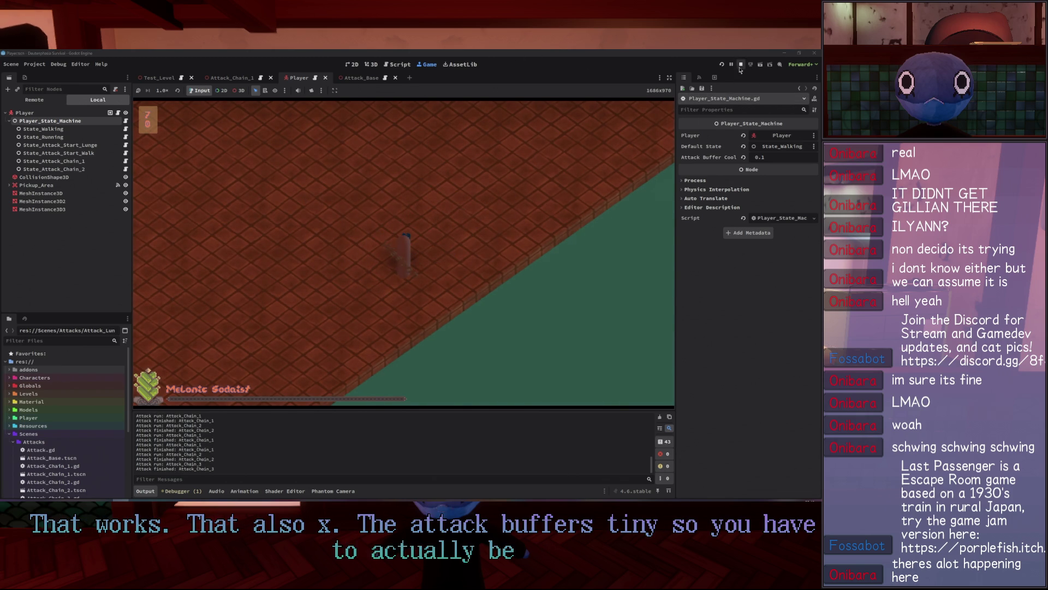
click(741, 65)
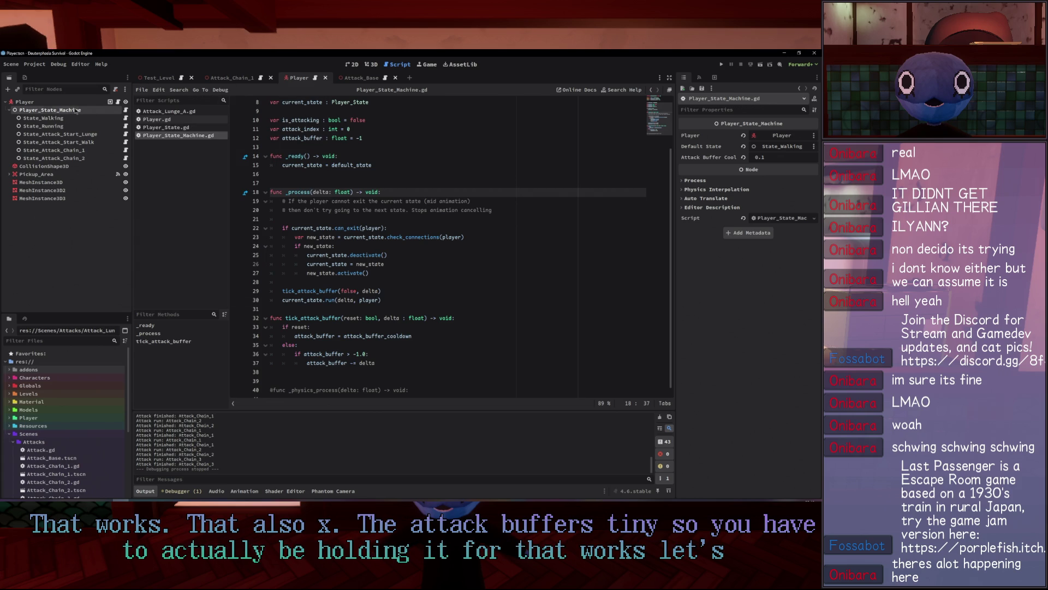
Set Attack Buffer Cool to 0.2 in the Inspector.
click(803, 155)
key(BackSpace)
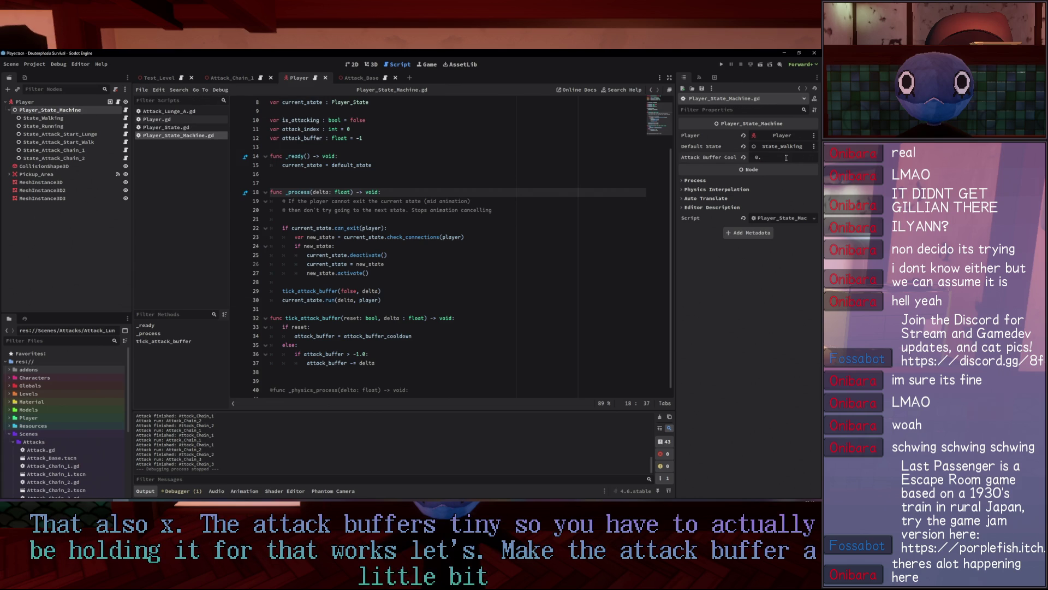
text(07)
key(BackSpace)
key(BackSpace)
text(2)
key(Return)
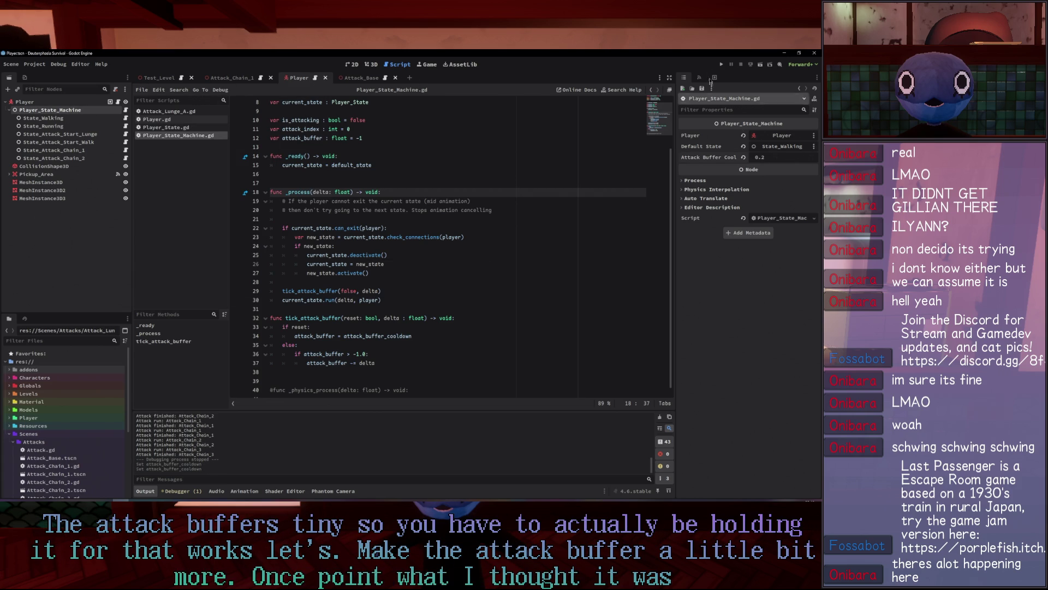
Launch the game with F5 and chain attacks to test the longer buffer.
key(F5)
click(475, 173)
click(476, 173)
click(476, 173)
click(475, 173)
click(475, 174)
click(388, 194)
click(388, 193)
Walk the player up, perform two fencing lunges, then stop the game.
key(w)
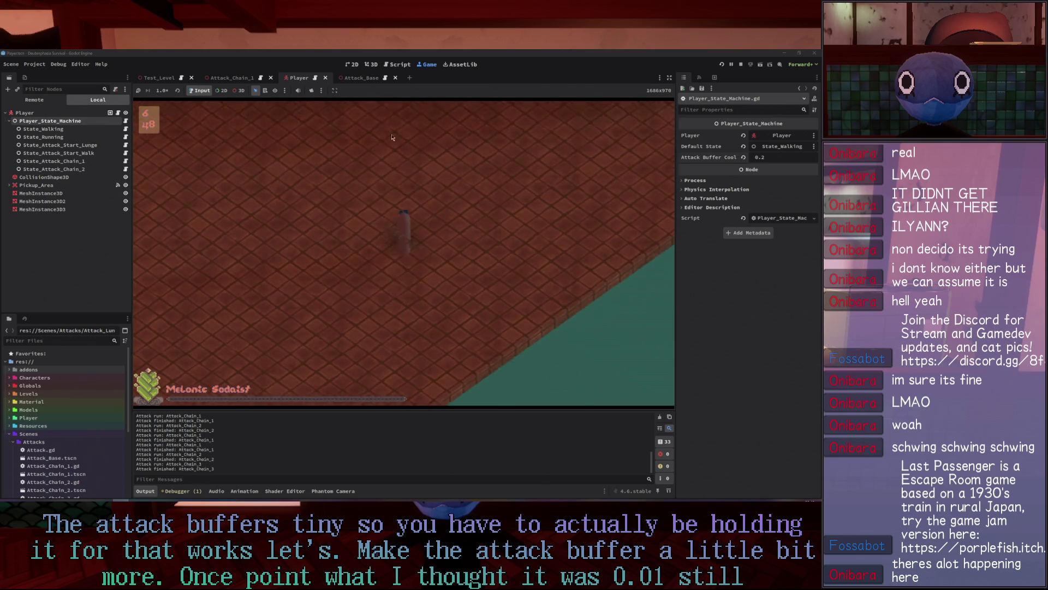
click(230, 260)
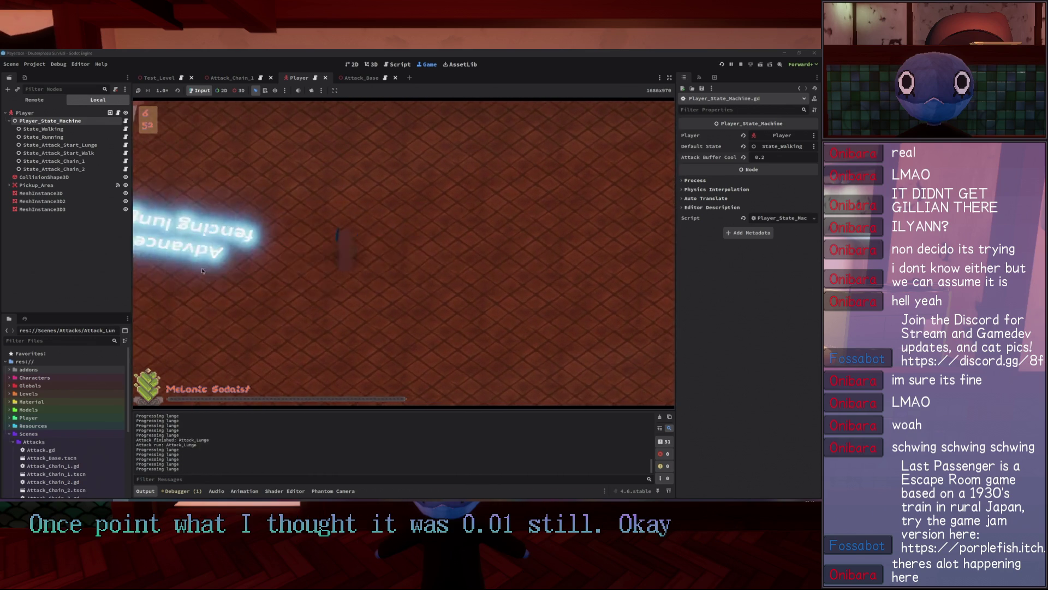
click(202, 270)
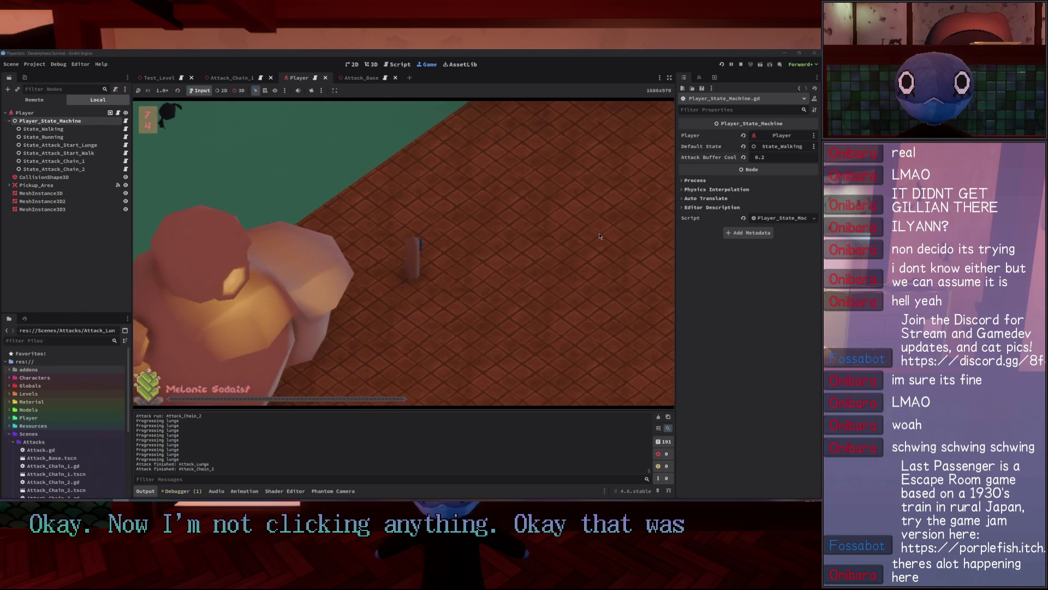
click(739, 65)
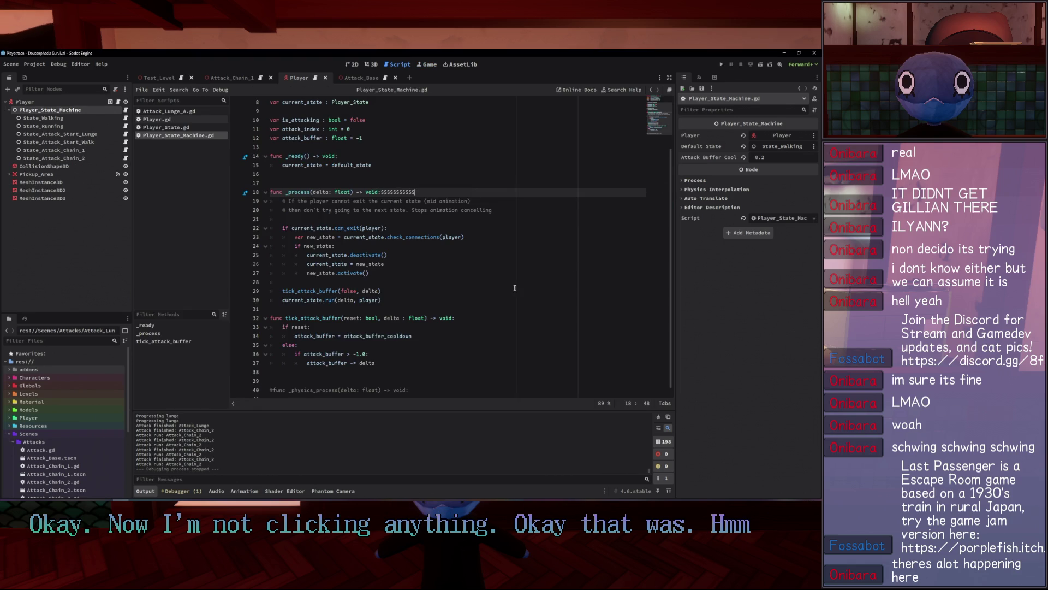
Dismiss the load errors message and stop the failed debug session.
drag(515, 288, 519, 281)
click(722, 65)
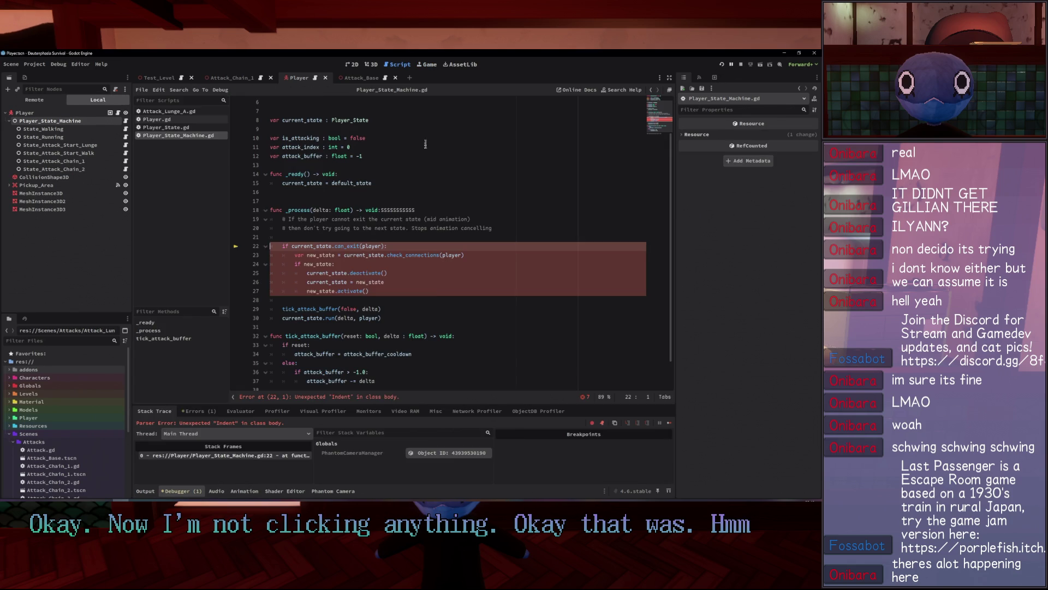
key(ctrl+s)
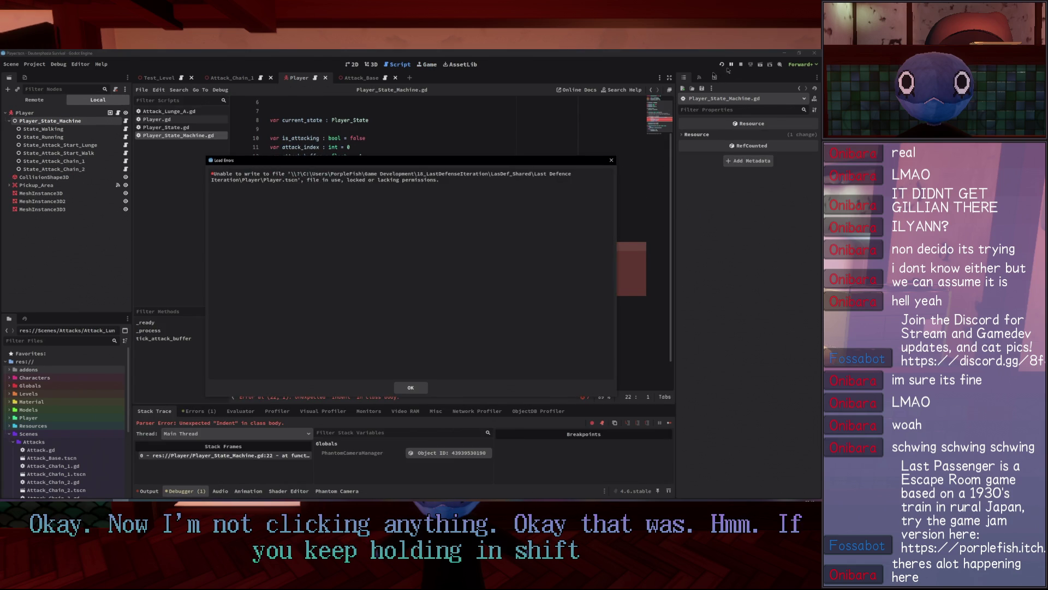
click(612, 161)
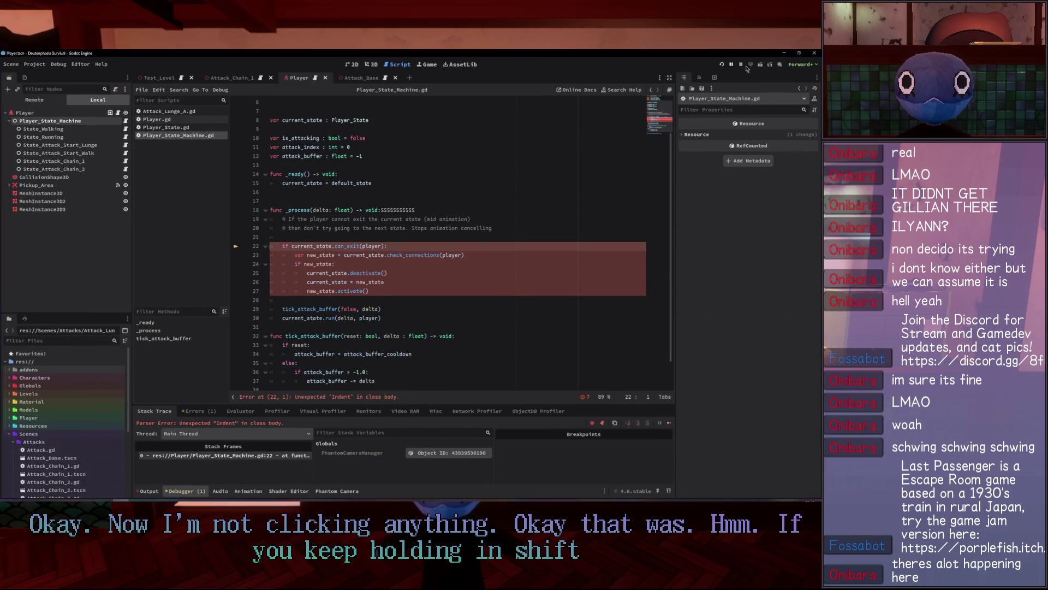
click(746, 67)
click(449, 166)
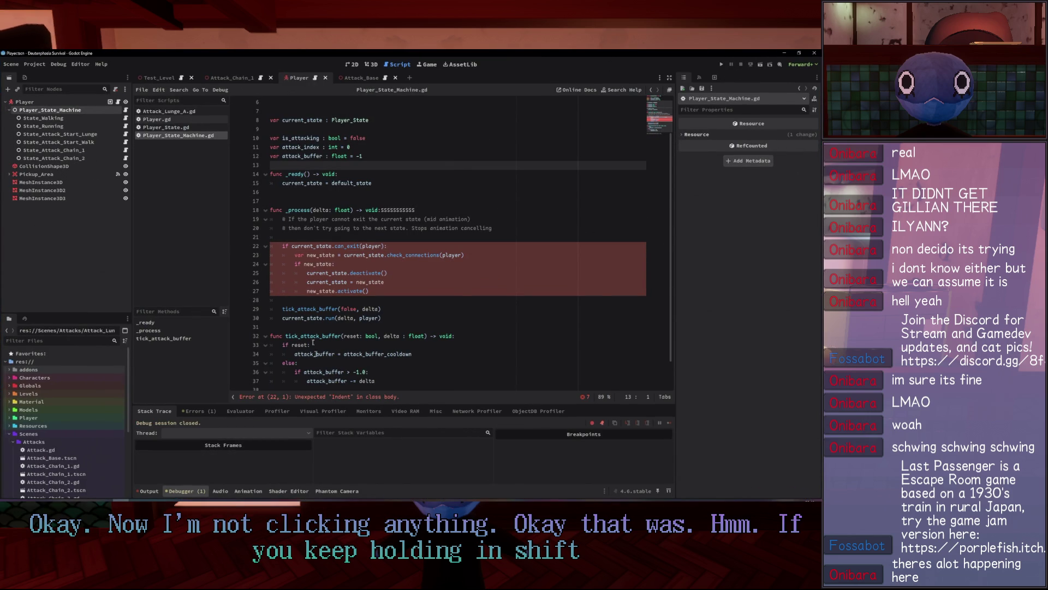
Undo the accidental script edits, reapply them, and save Player_State_Machine.gd.
key(ctrl+z)
key(ctrl+z)
key(ctrl+z)
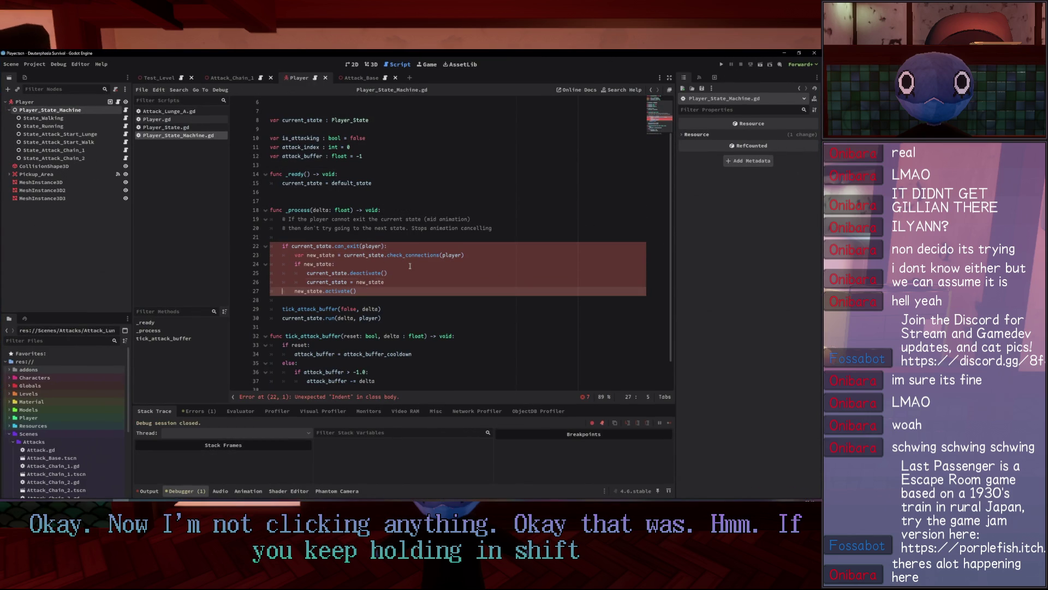
key(ctrl+z)
key(ctrl+shift+z)
key(ctrl+shift+z)
key(ctrl+shift+z)
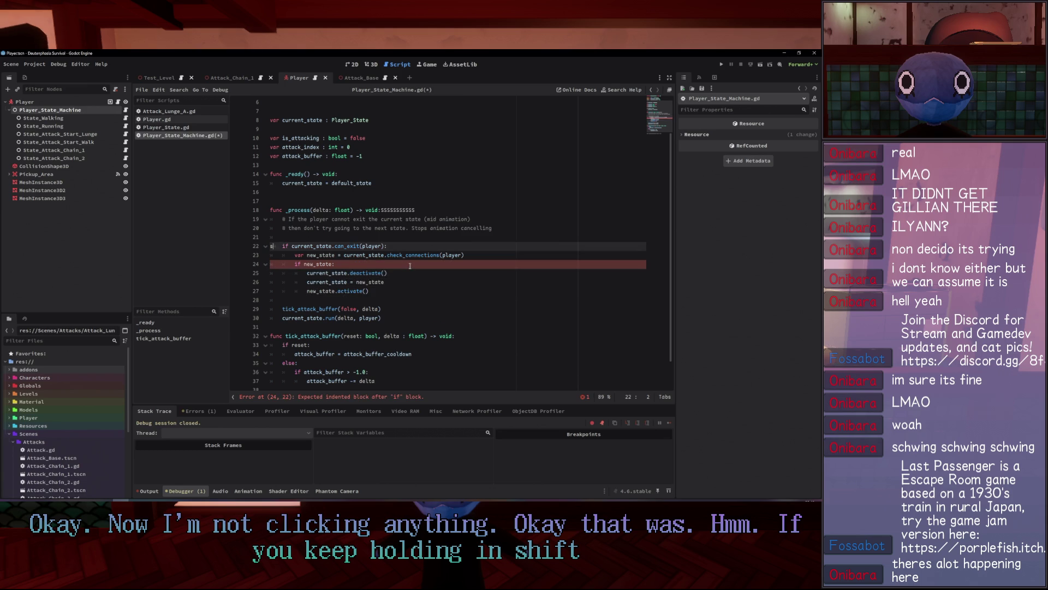
click(278, 248)
click(477, 196)
key(ctrl+s)
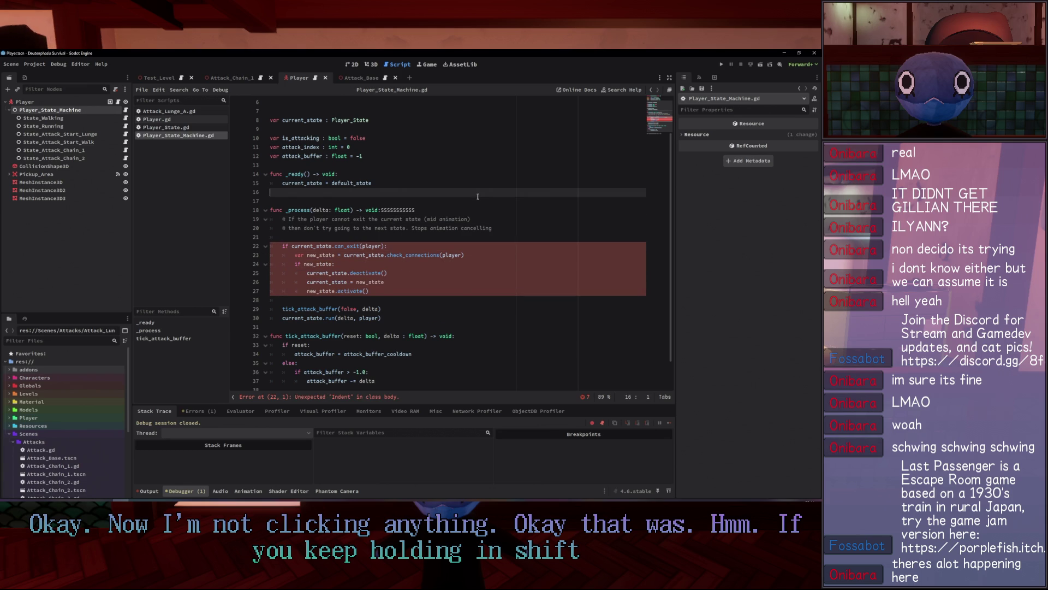
Delete blank line 21 above the error on line 22 and save the script.
click(519, 233)
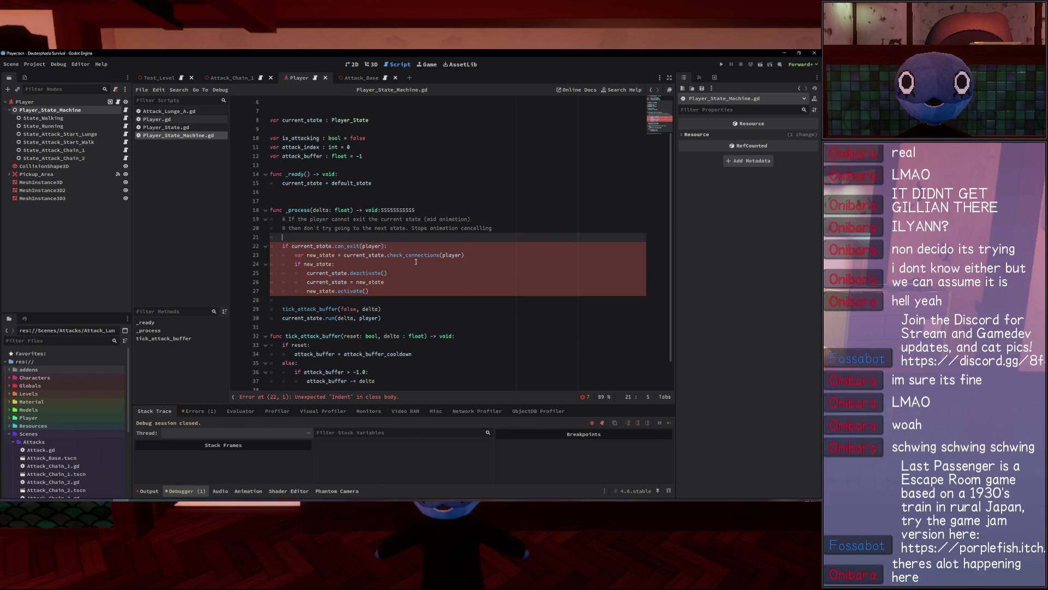
key(Down)
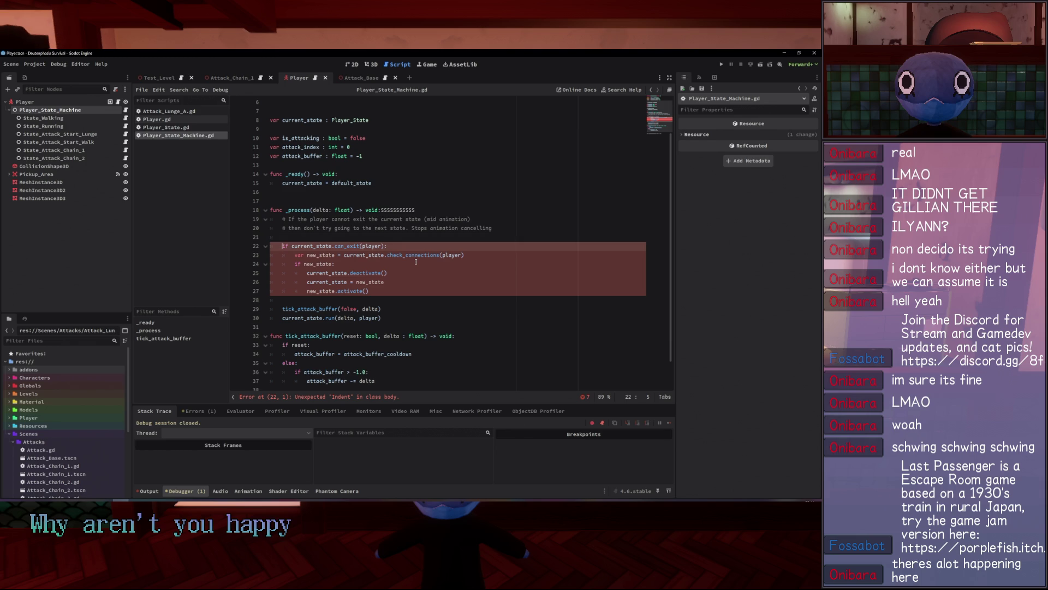
key(Up)
key(ctrl+shift+k)
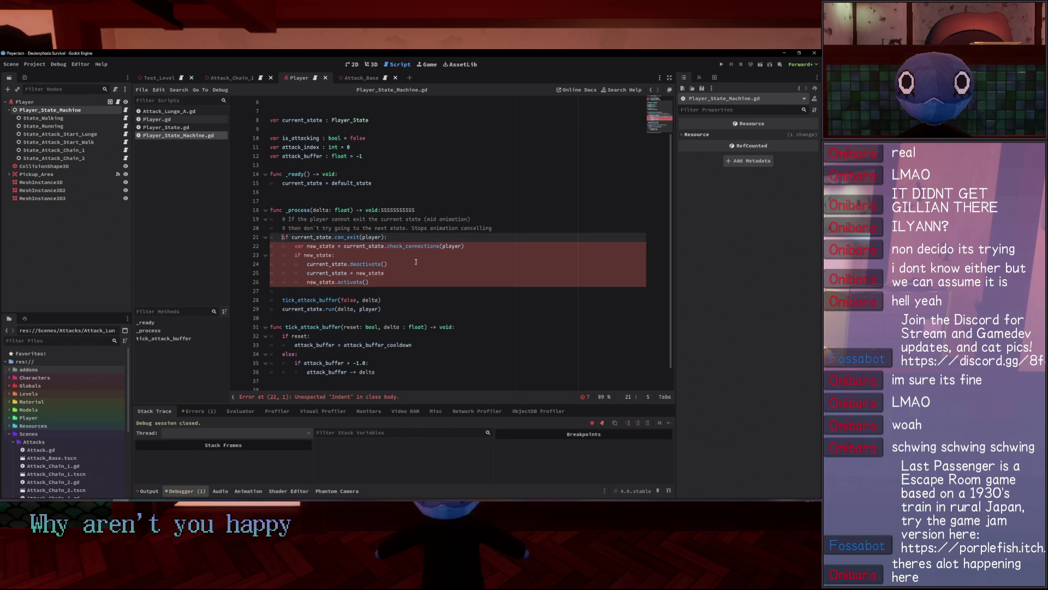
key(ctrl+s)
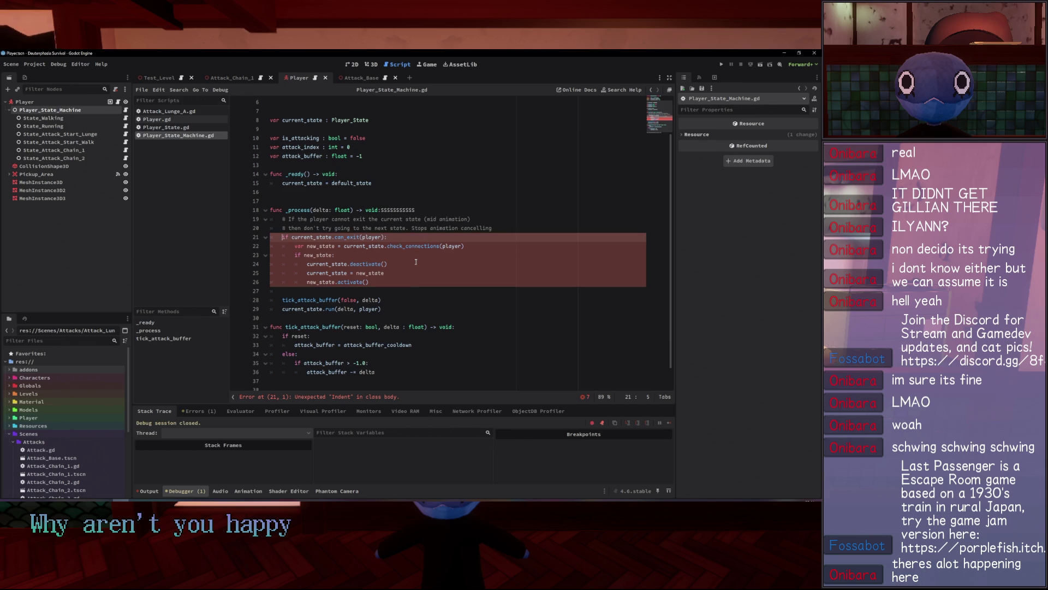
Delete the stray 'SSSSSSSSSSS' characters on line 18 and run the game to check the fix.
double_click(377, 213)
key(BackSpace)
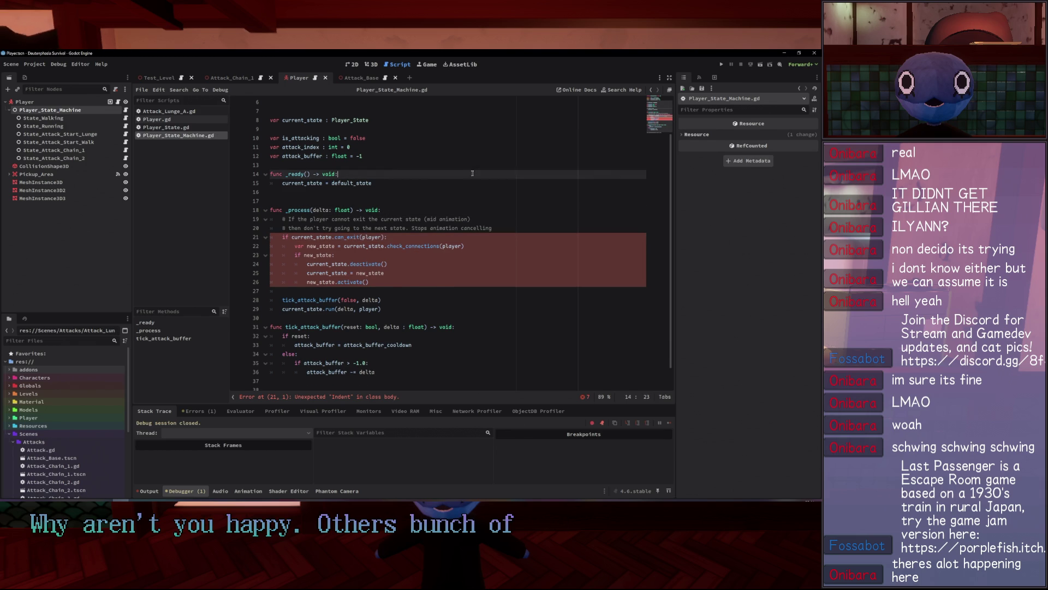
key(Up)
key(Up)
key(Up)
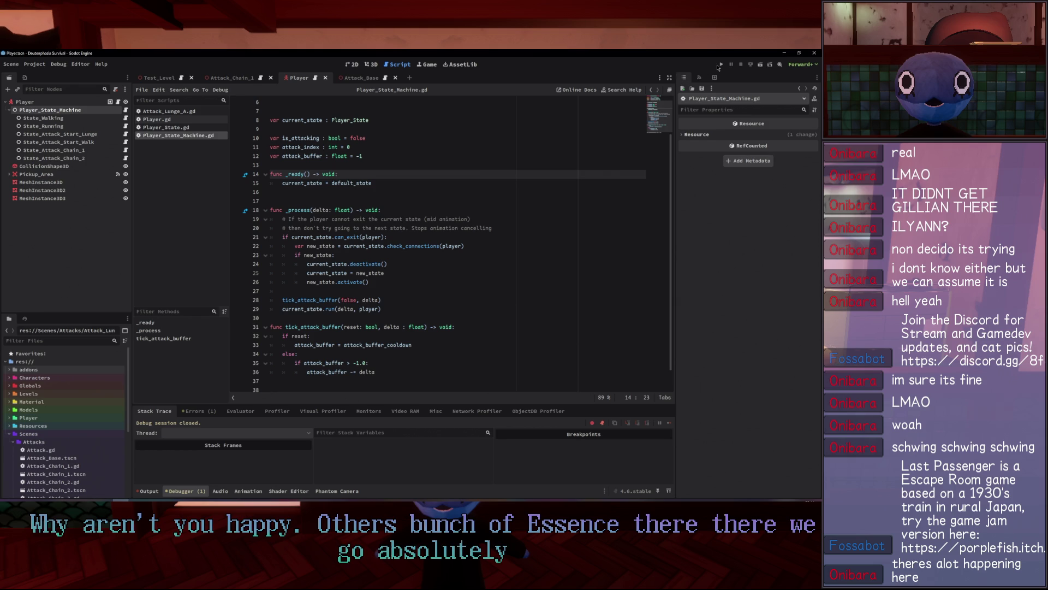
click(721, 65)
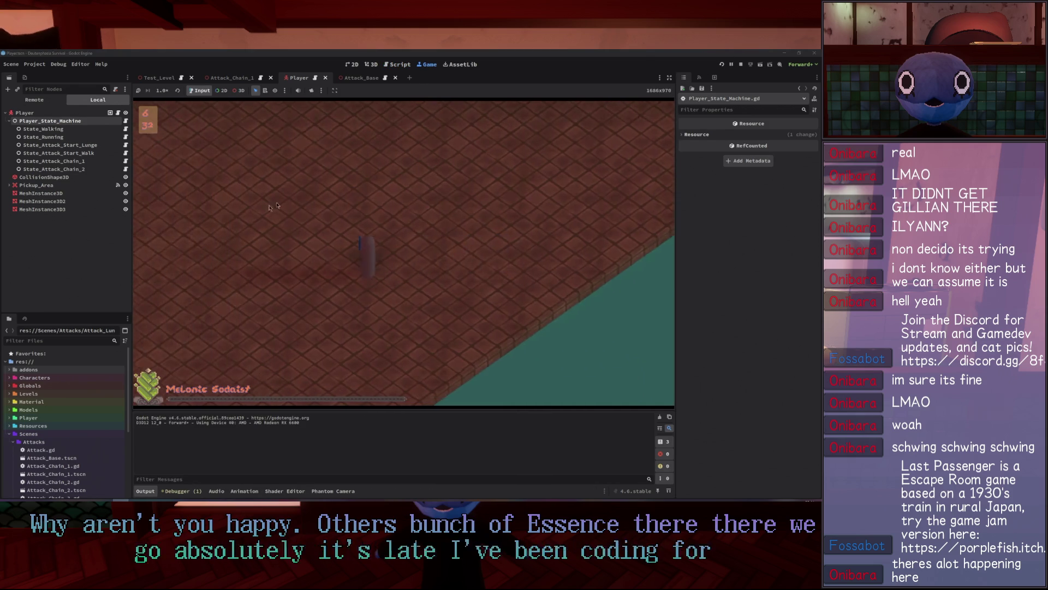
Run the player across the floor with S and perform a dash attack.
key(s)
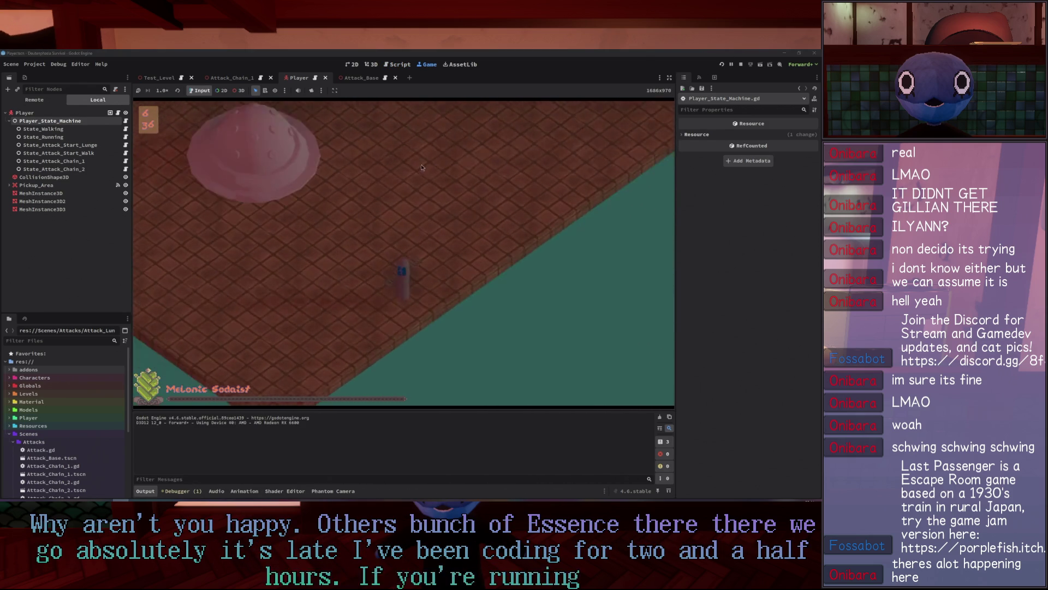
click(393, 161)
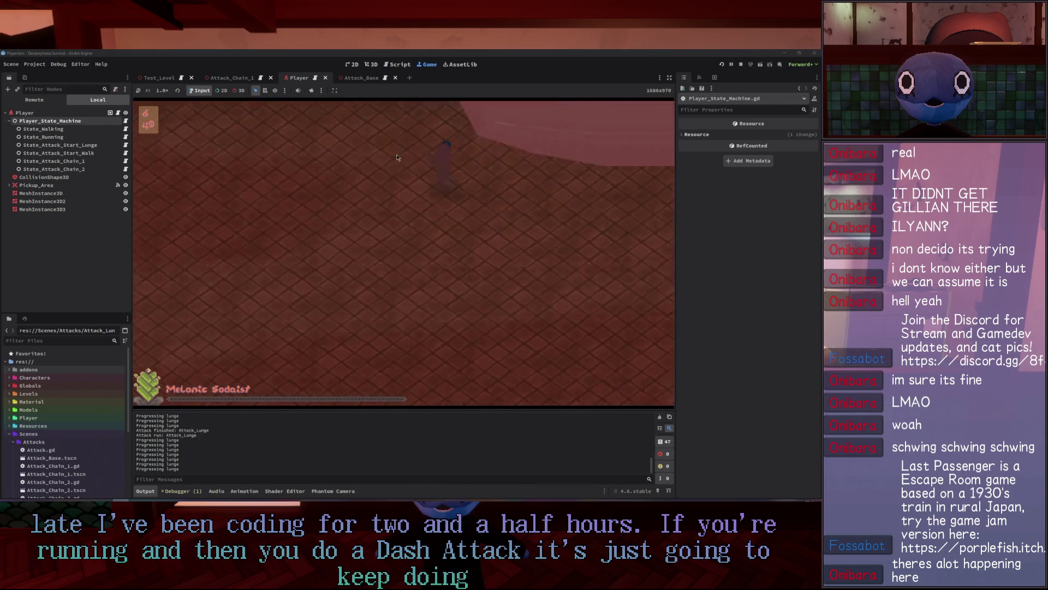
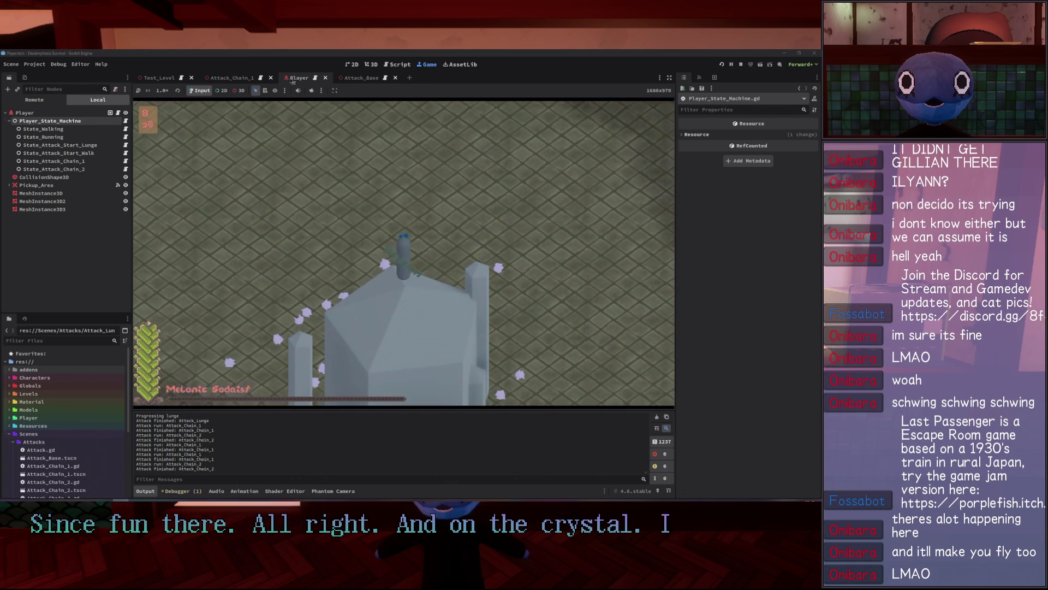
Toggle the Game view camera override and back to Input, stop the run, then open Attack_Lunge_A.gd.
click(311, 90)
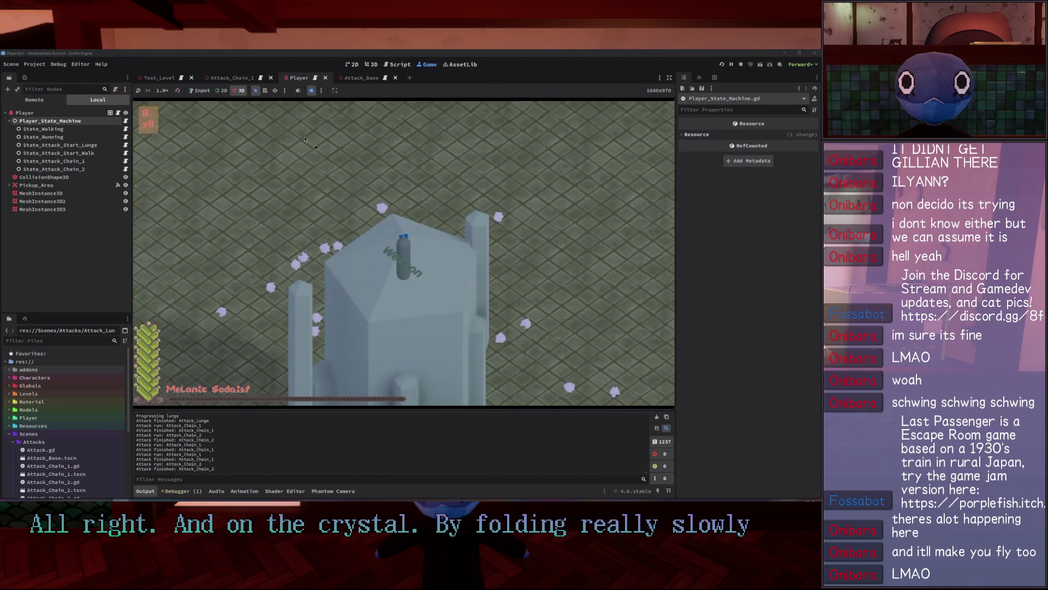
click(200, 90)
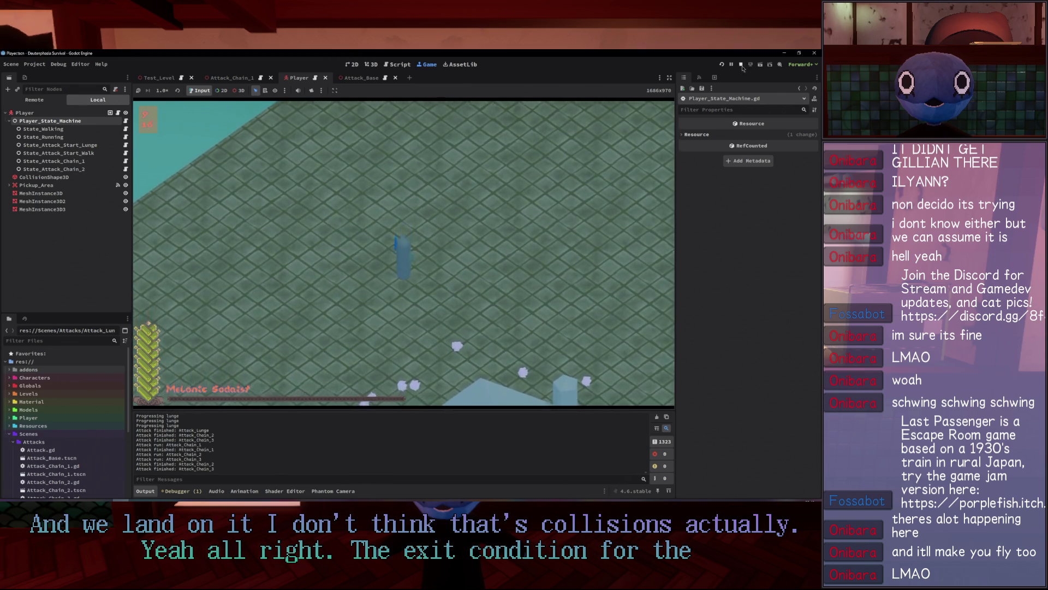
click(740, 64)
click(185, 112)
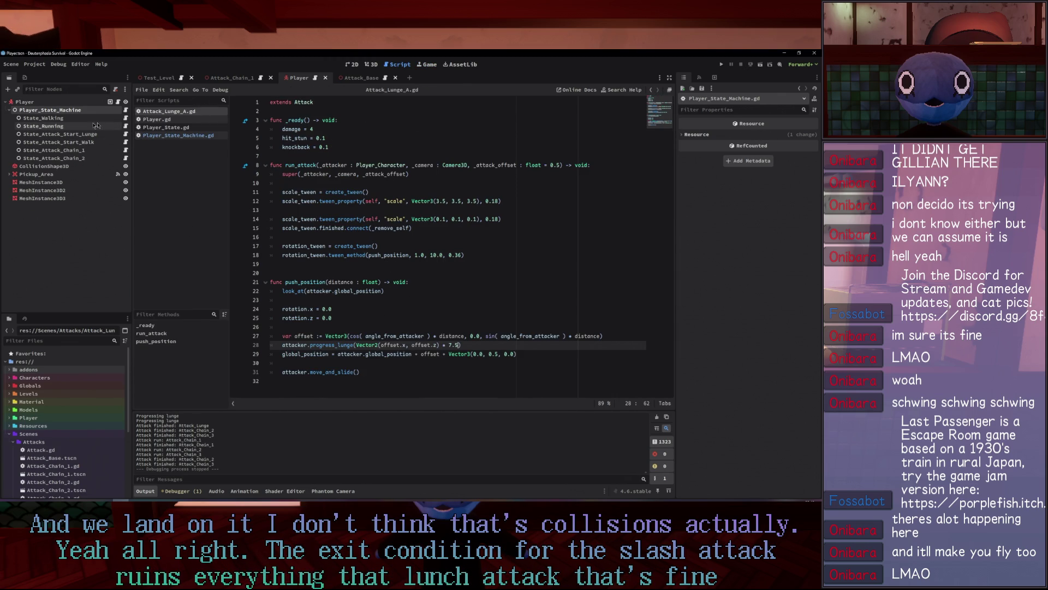
Look over Attack_Lunge_A.gd, then open Attack_Chain_3.gd from the file list.
click(364, 272)
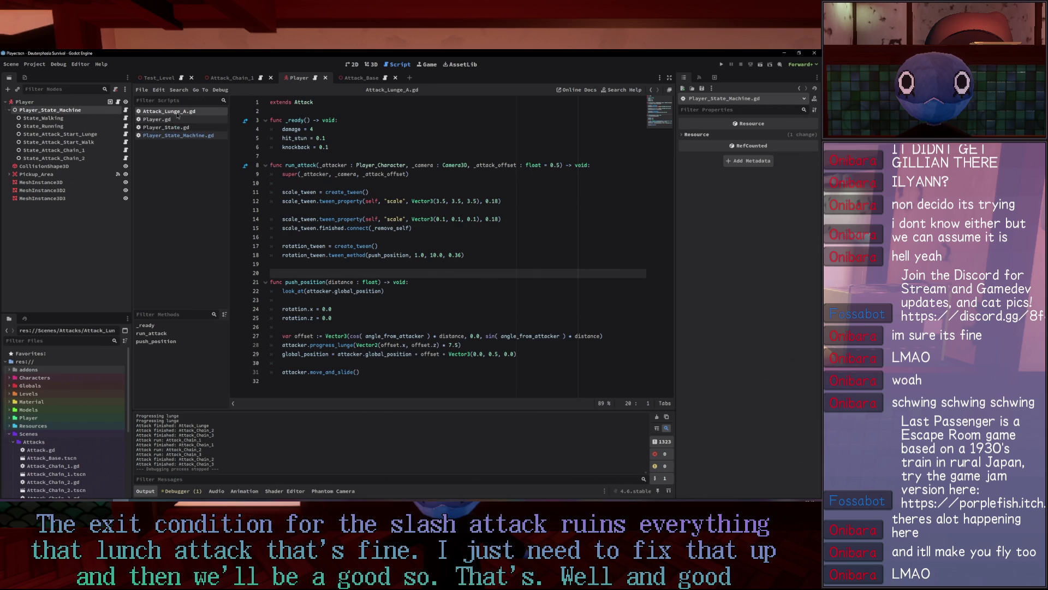
scroll(47, 468, down, 5)
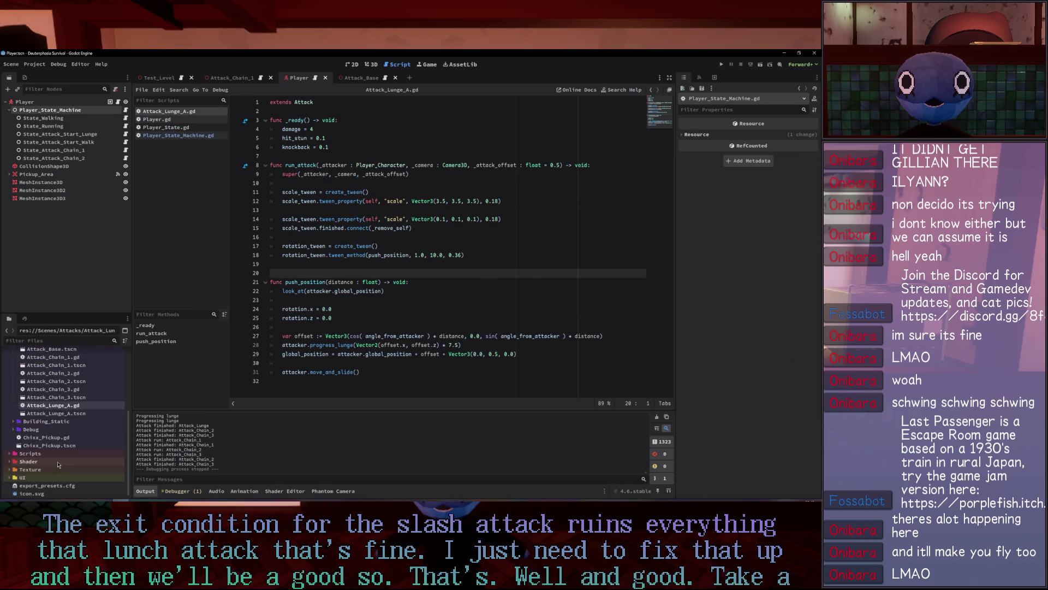
double_click(71, 391)
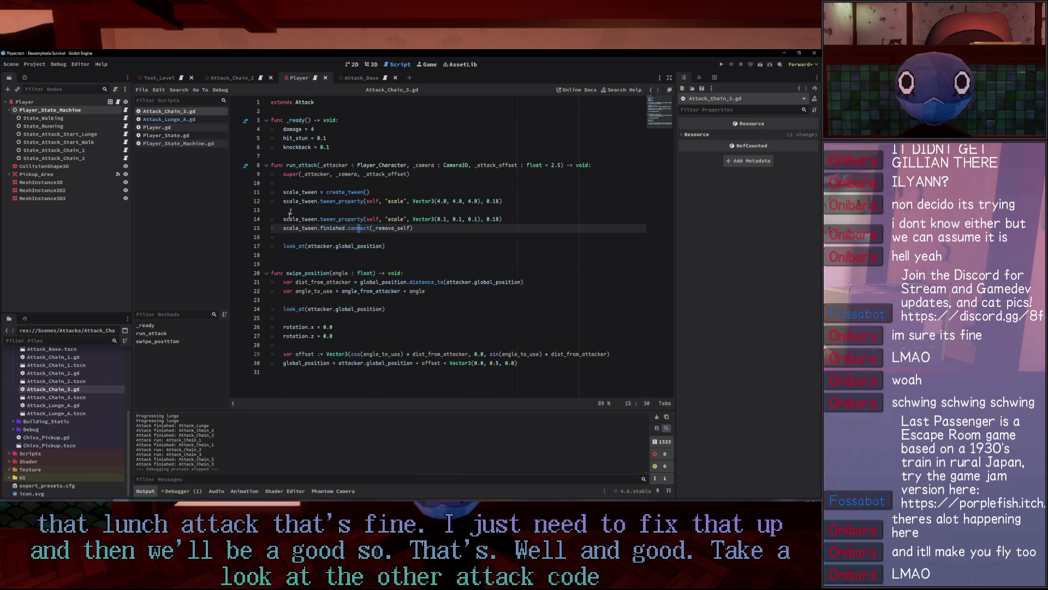
Close the chain, lunge and player state scripts from the script list.
middle_click(193, 113)
middle_click(193, 113)
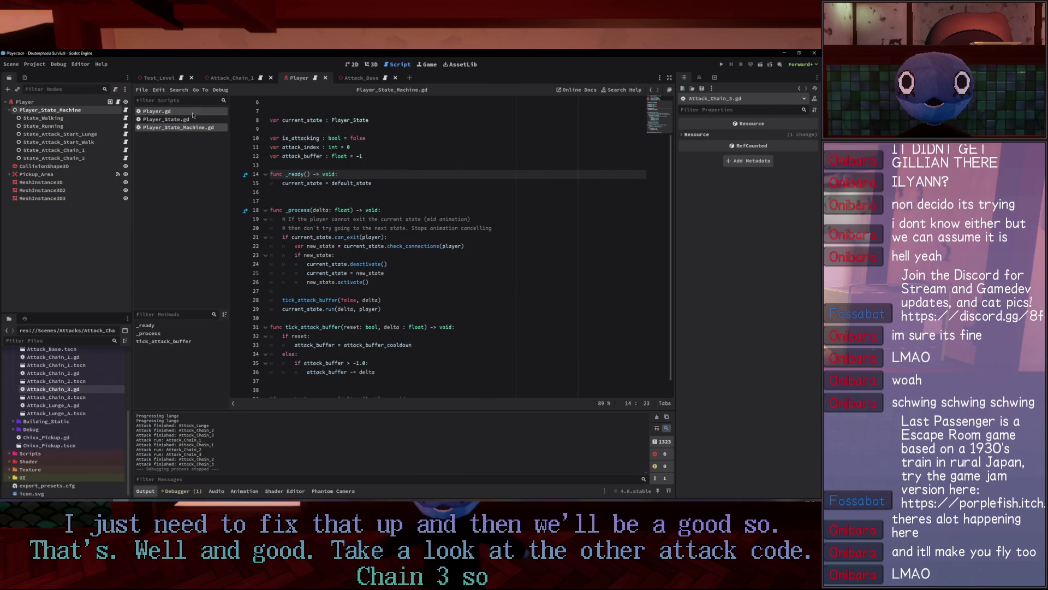
middle_click(192, 113)
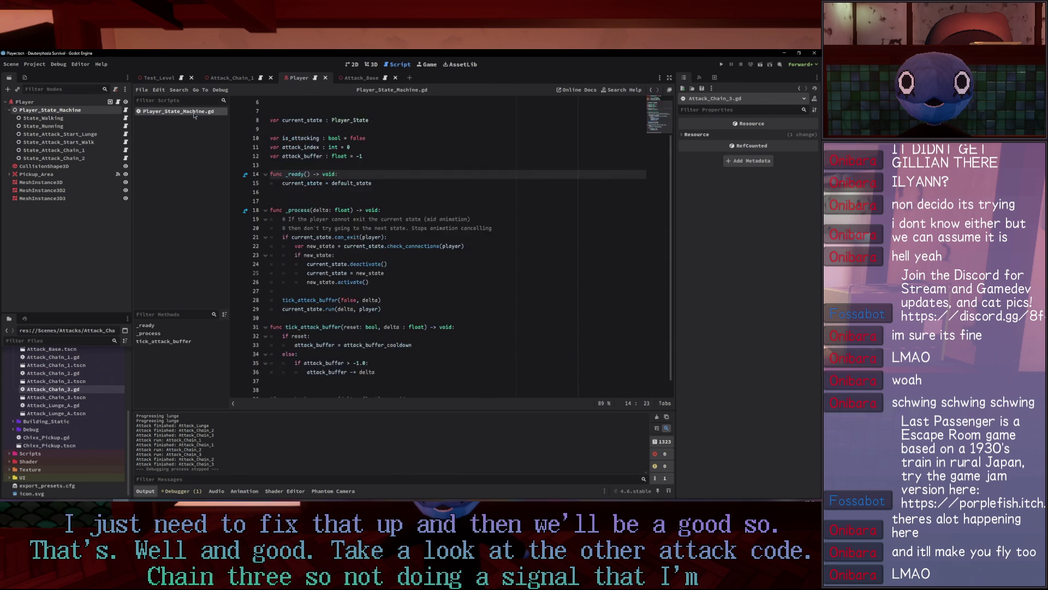
middle_click(192, 113)
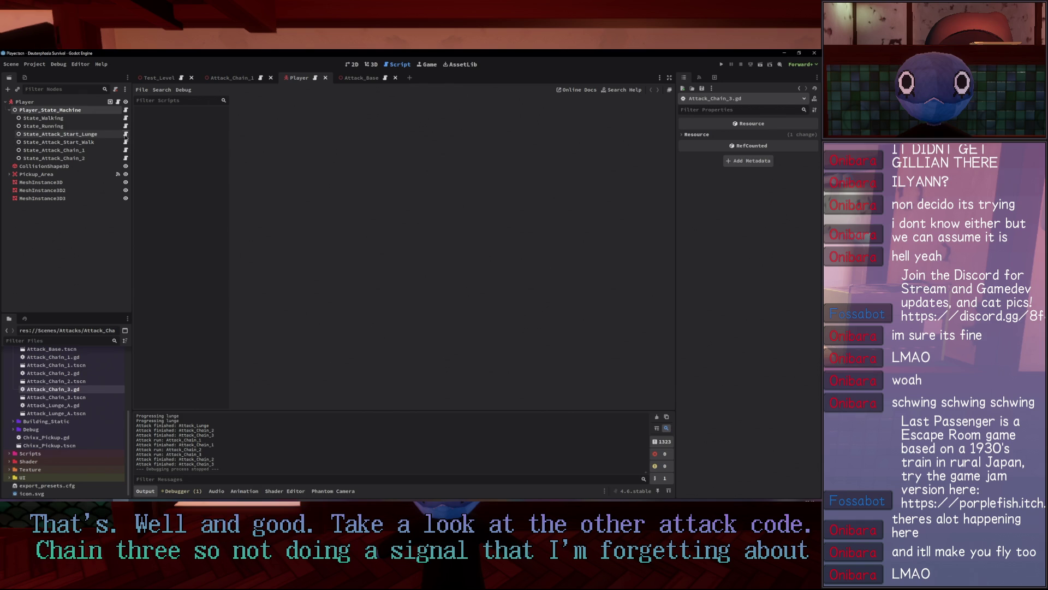
Open State_Attack_Start.gd and scroll down to its deactivate() function.
click(126, 135)
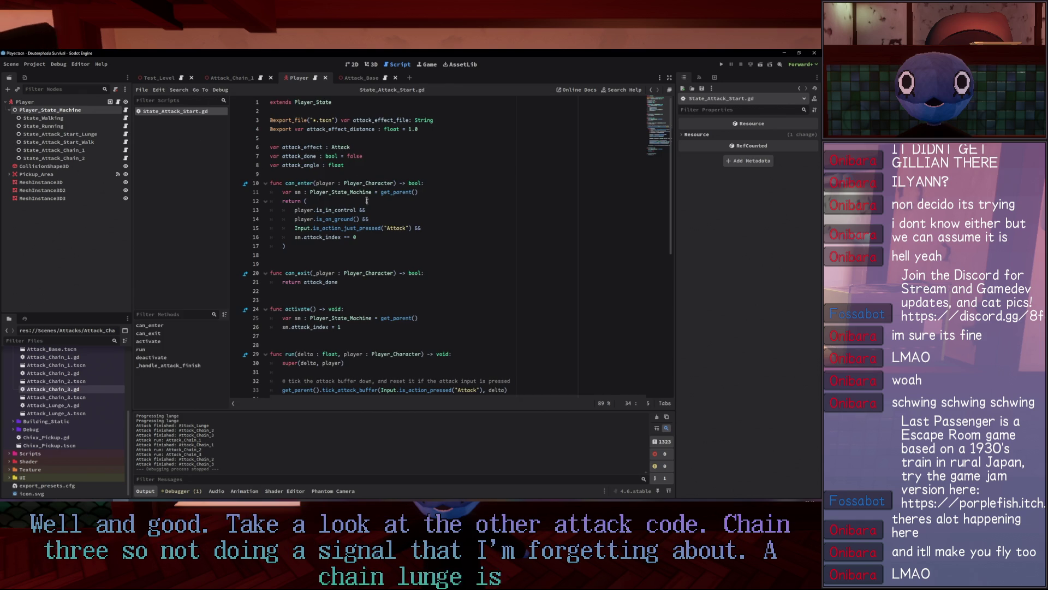
scroll(375, 263, down, 3)
scroll(461, 315, down, 3)
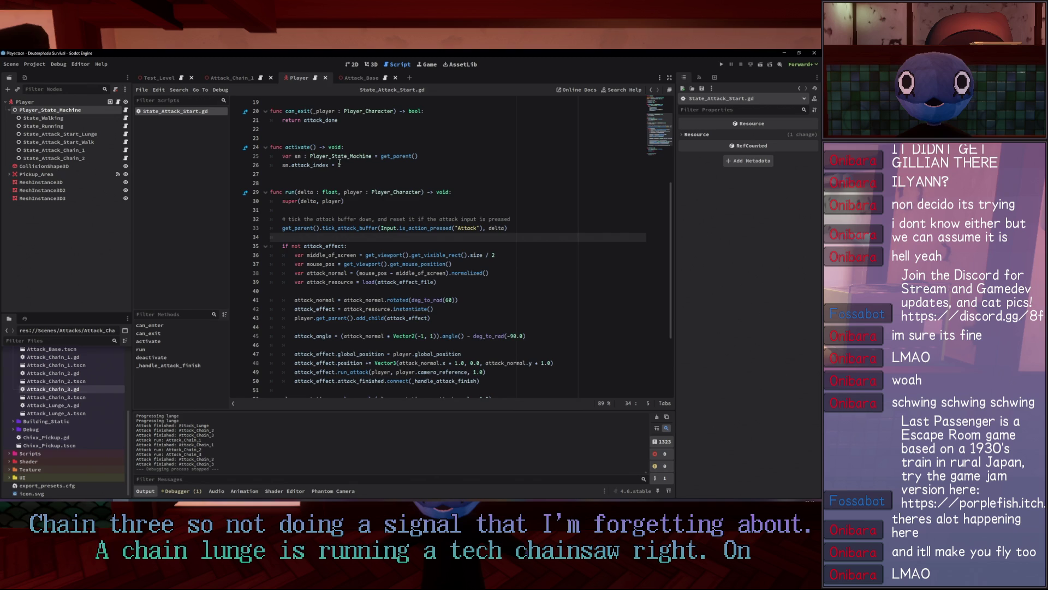
scroll(351, 196, down, 4)
scroll(338, 306, up, 10)
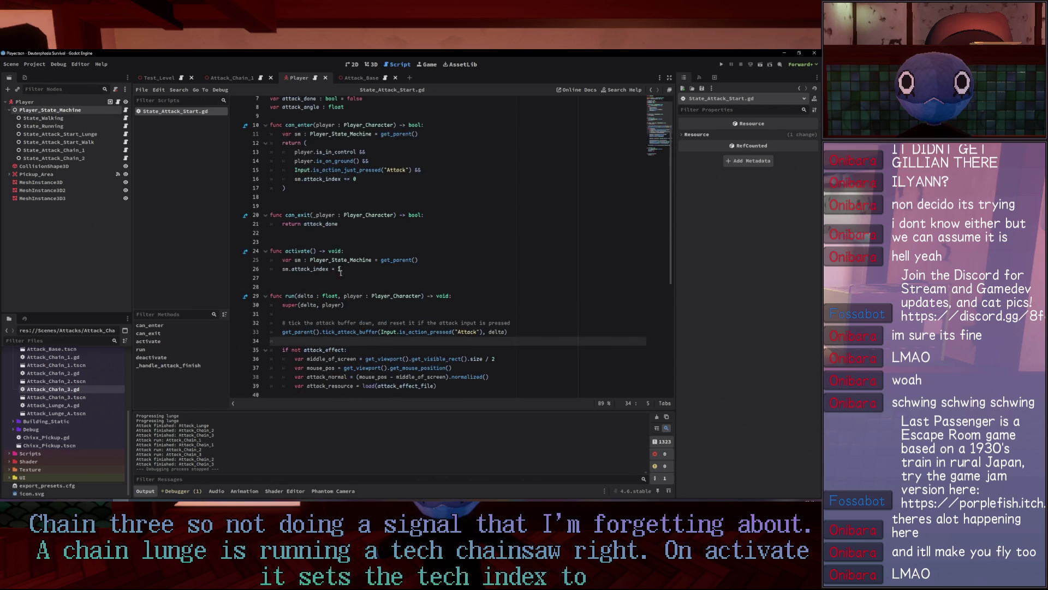
scroll(340, 282, down, 9)
scroll(353, 354, down, 1)
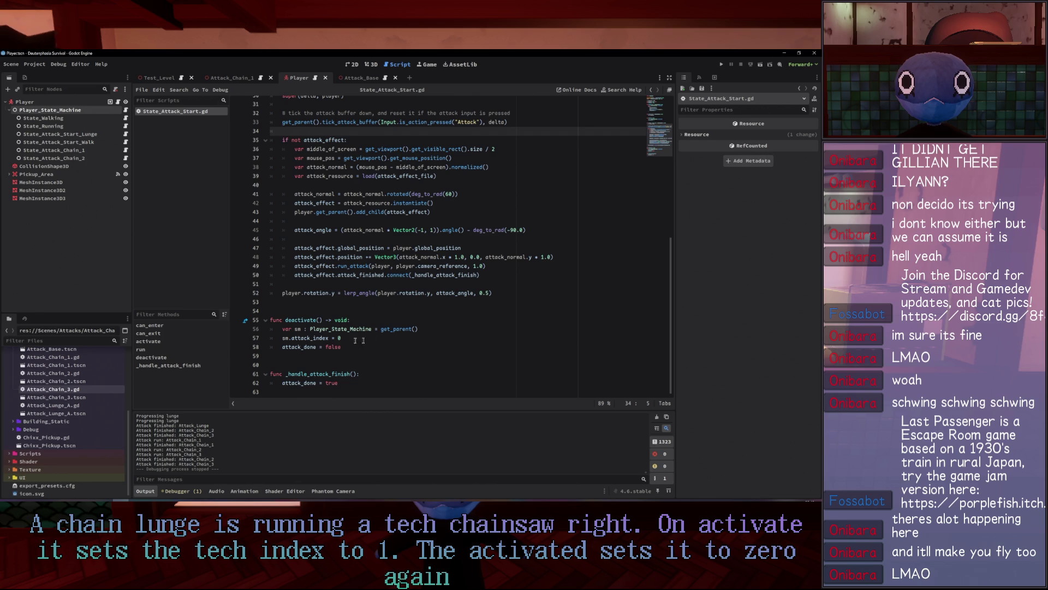
Insert and remove a blank line under deactivate(), then bring up Player.gd.
click(361, 349)
key(Return)
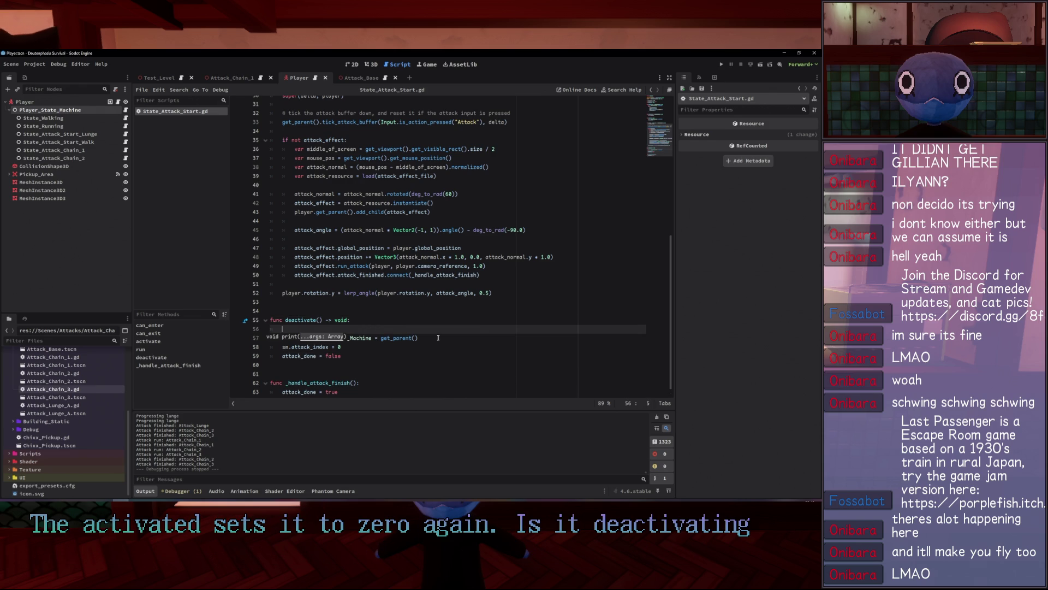
key(BackSpace)
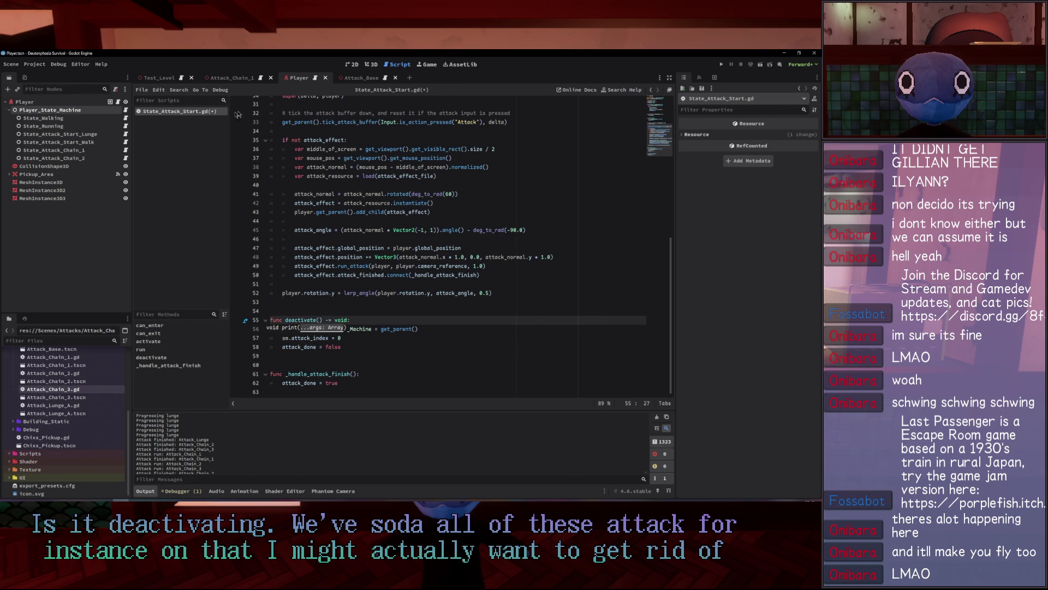
click(117, 102)
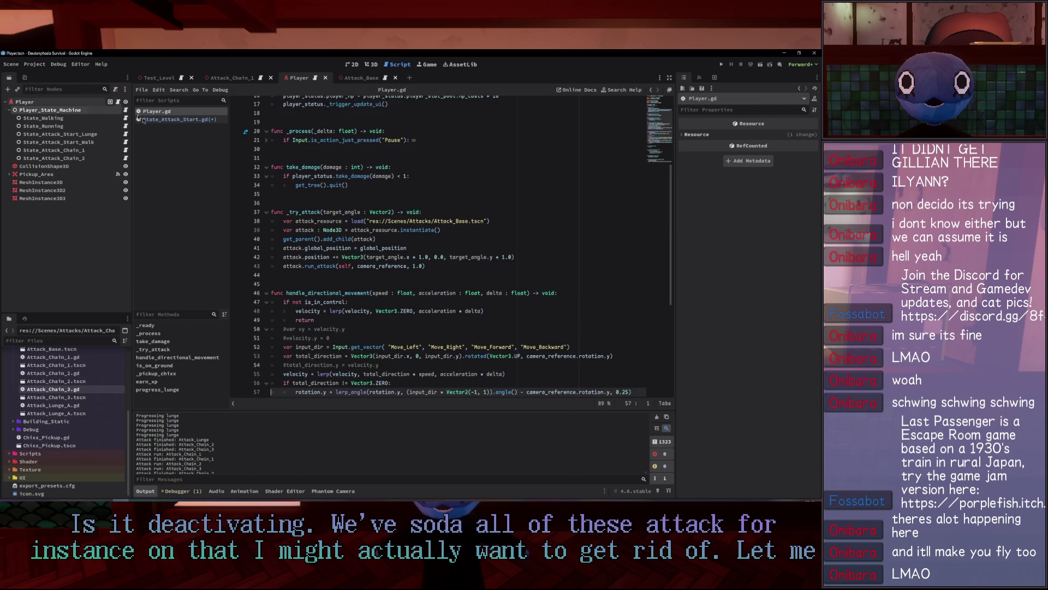
Delete the 'Progressing lunge' print line from the progress_lunge function.
drag(364, 374, 225, 368)
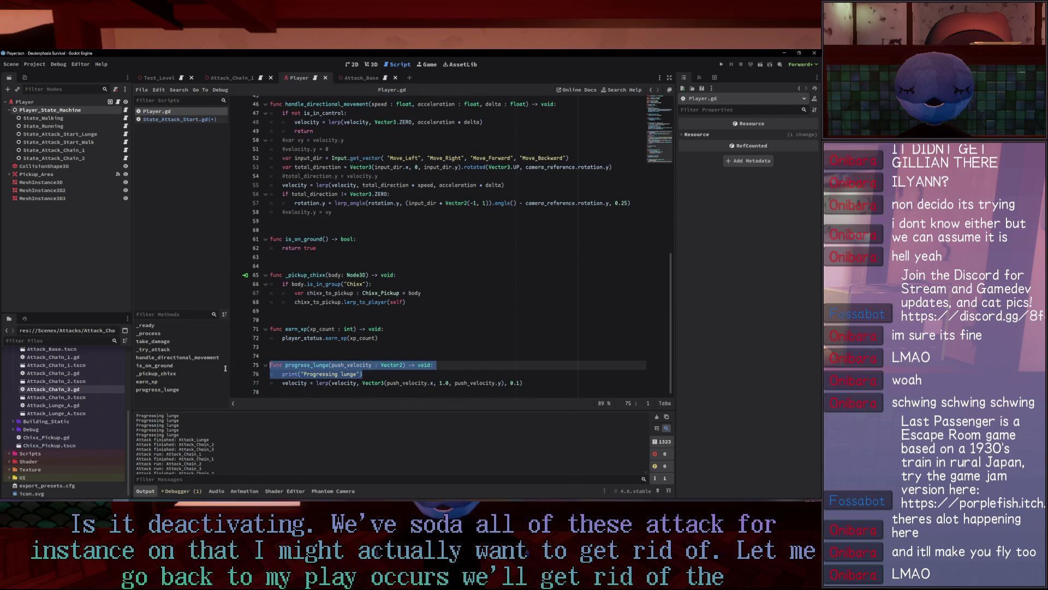
key(BackSpace)
click(395, 231)
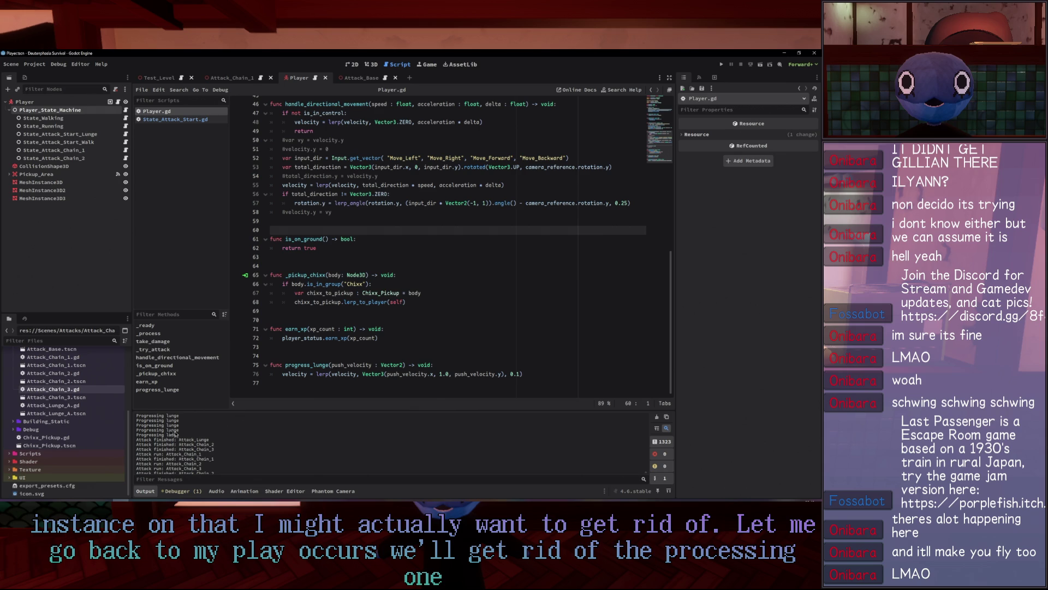
scroll(53, 387, up, 3)
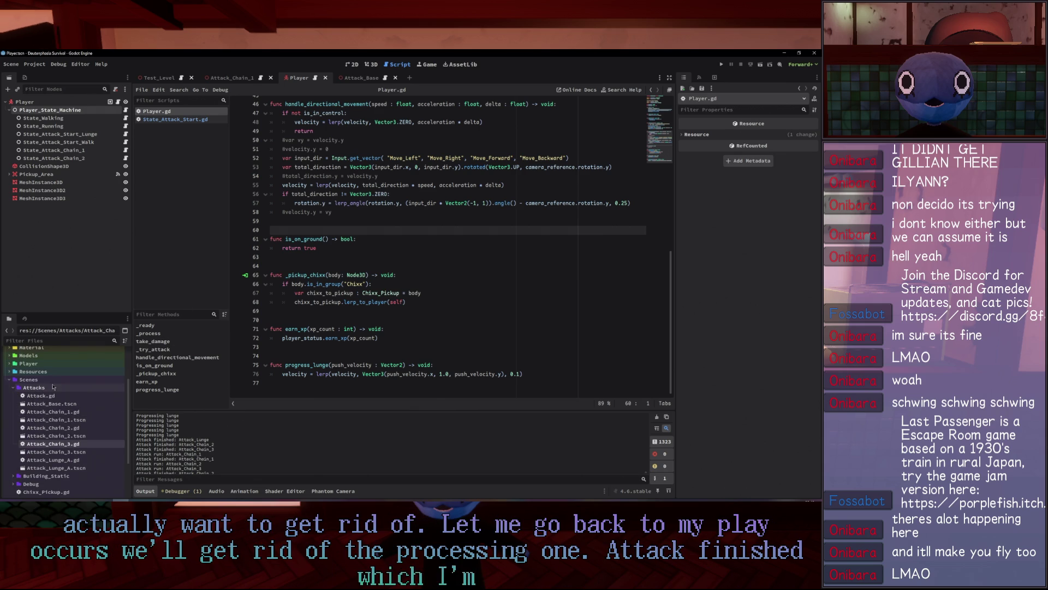
In Attack_Base's Attack.gd, remove the attack run and attack finished prints and blank lines, then run with F5.
double_click(47, 403)
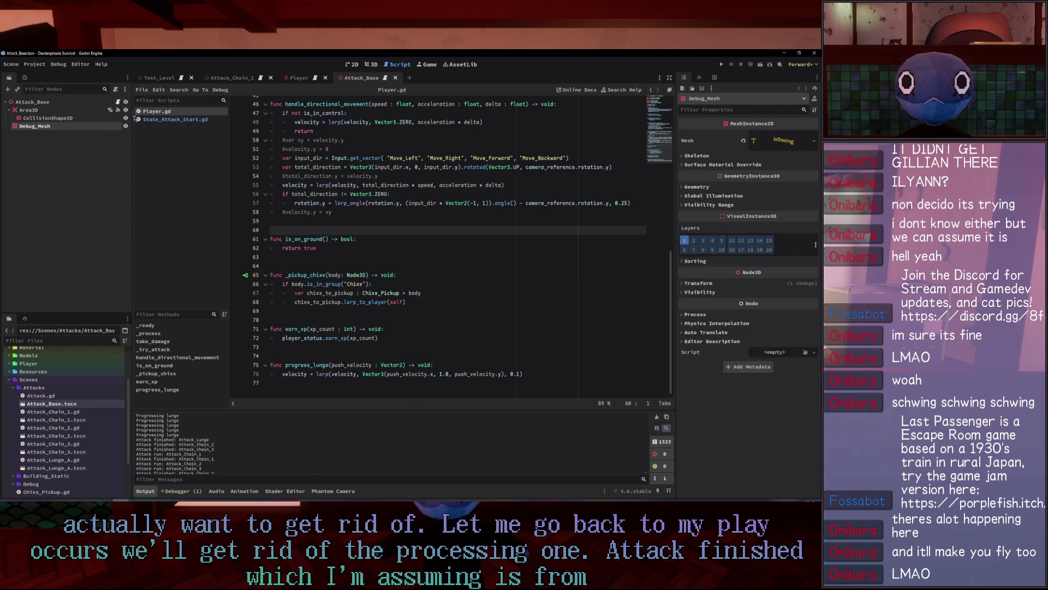
click(119, 102)
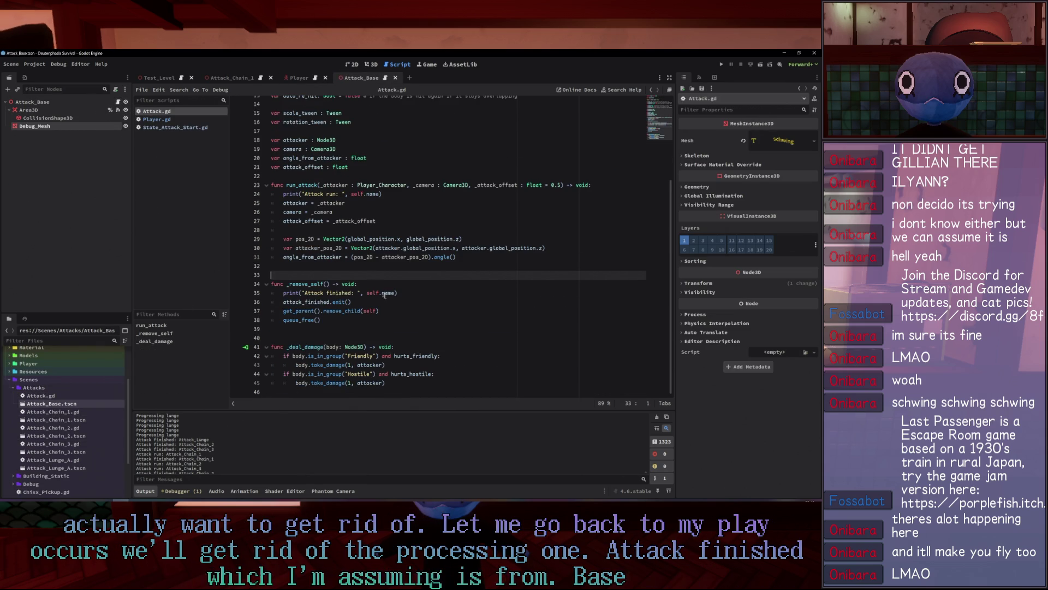
click(418, 295)
alt+click(396, 194)
key(BackSpace)
key(BackSpace)
key(BackSpace)
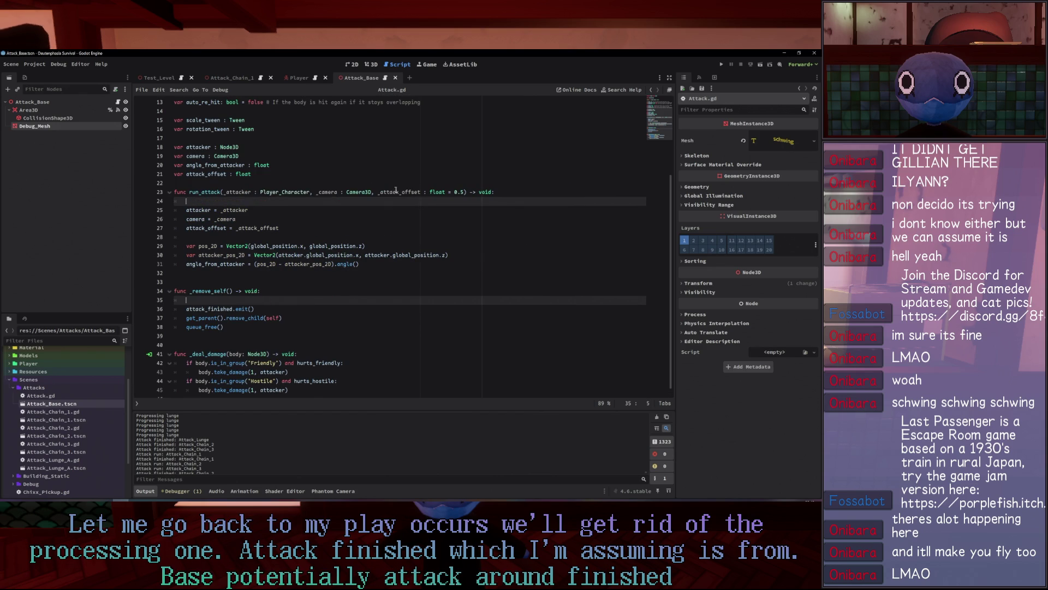
key(BackSpace)
click(445, 175)
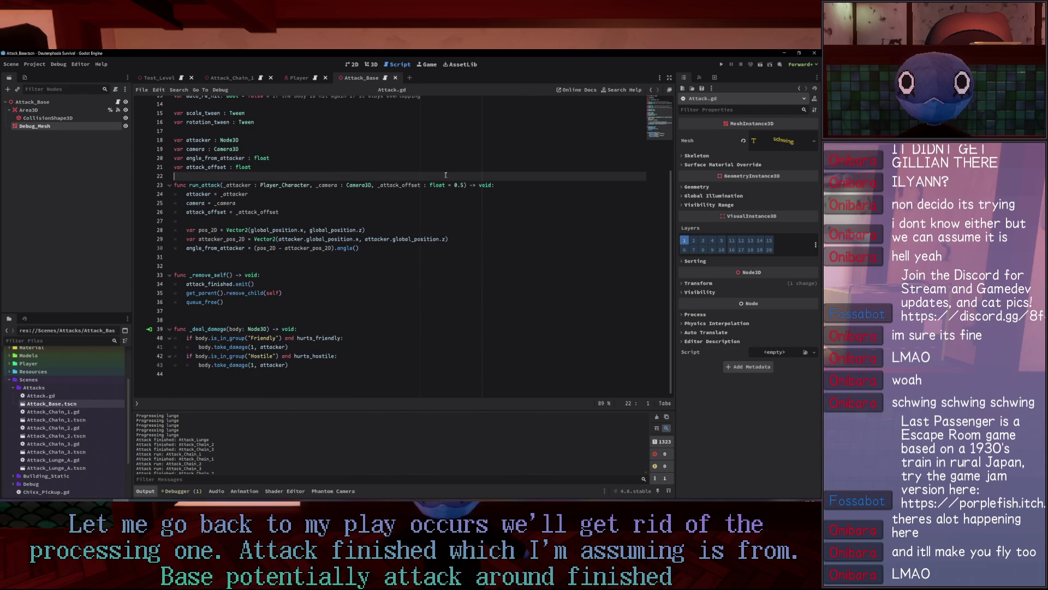
key(F5)
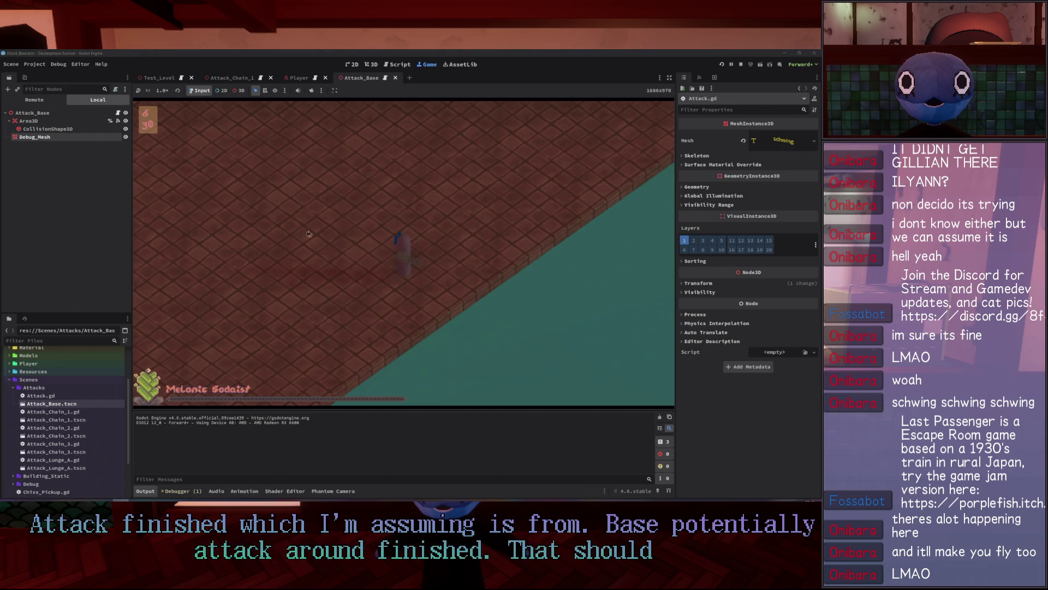
Move with W/S and attack, restart the game, test the lunge again, then stop with F8.
key(w)
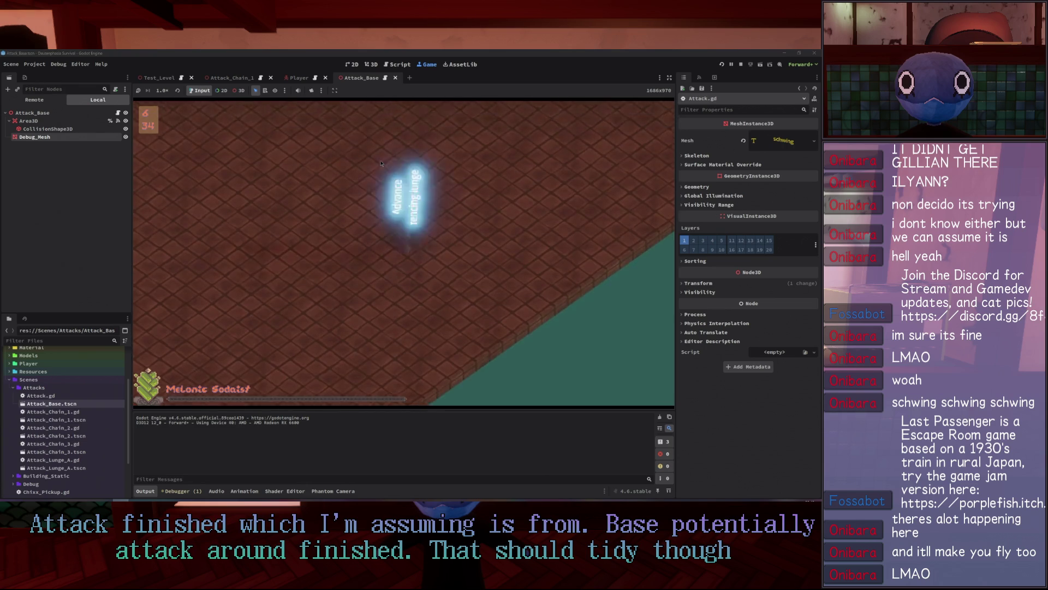
key(s)
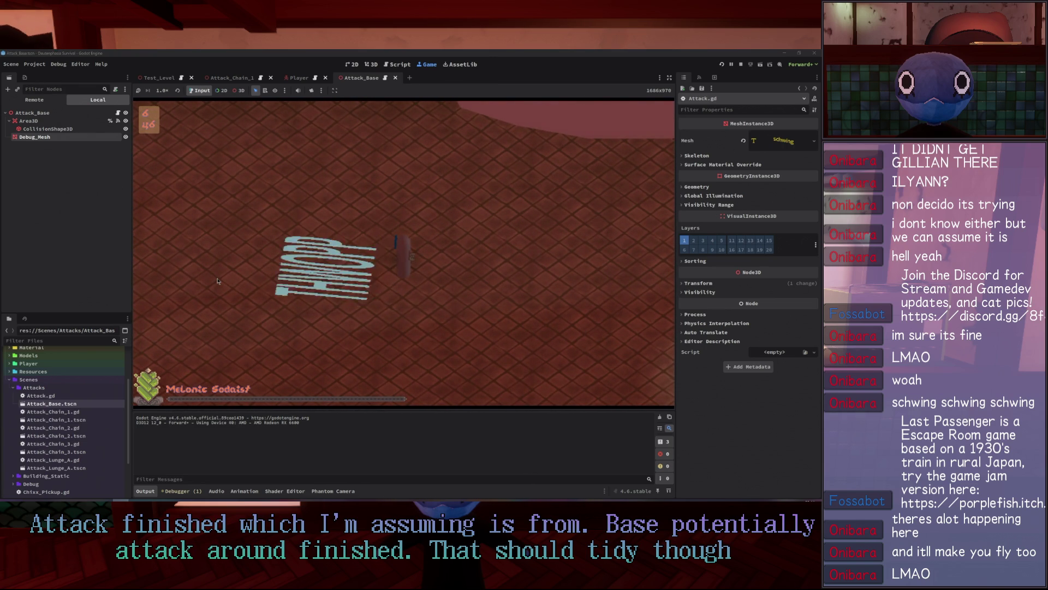
click(225, 251)
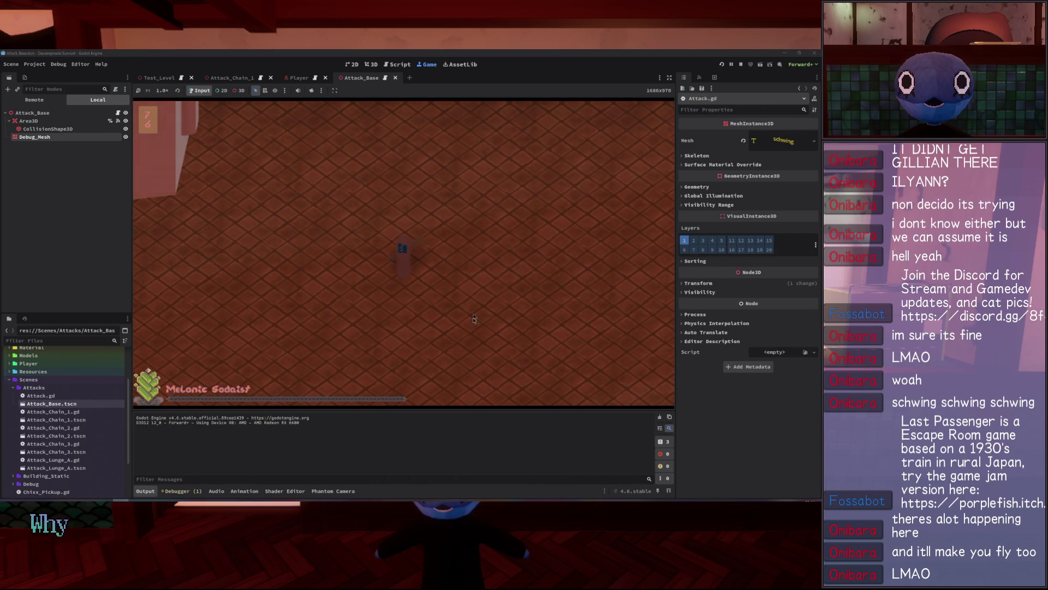
click(722, 64)
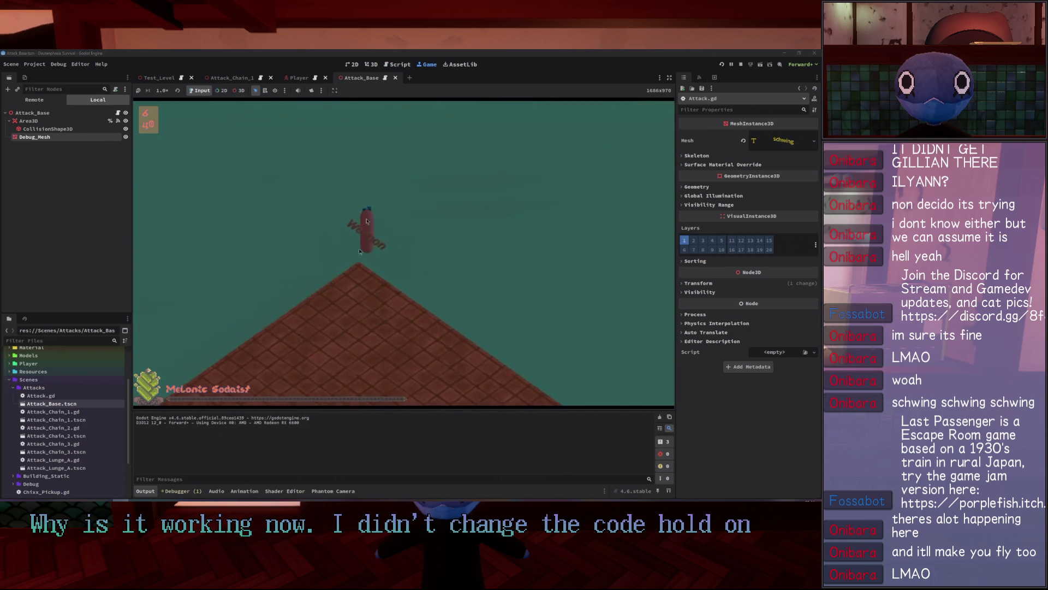
key(F5)
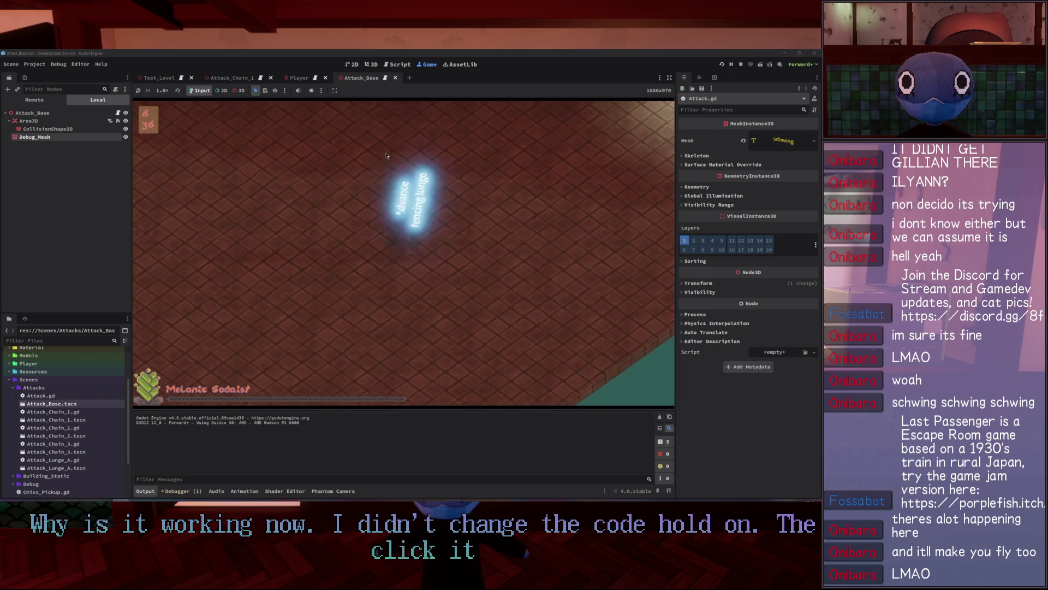
click(390, 155)
key(F8)
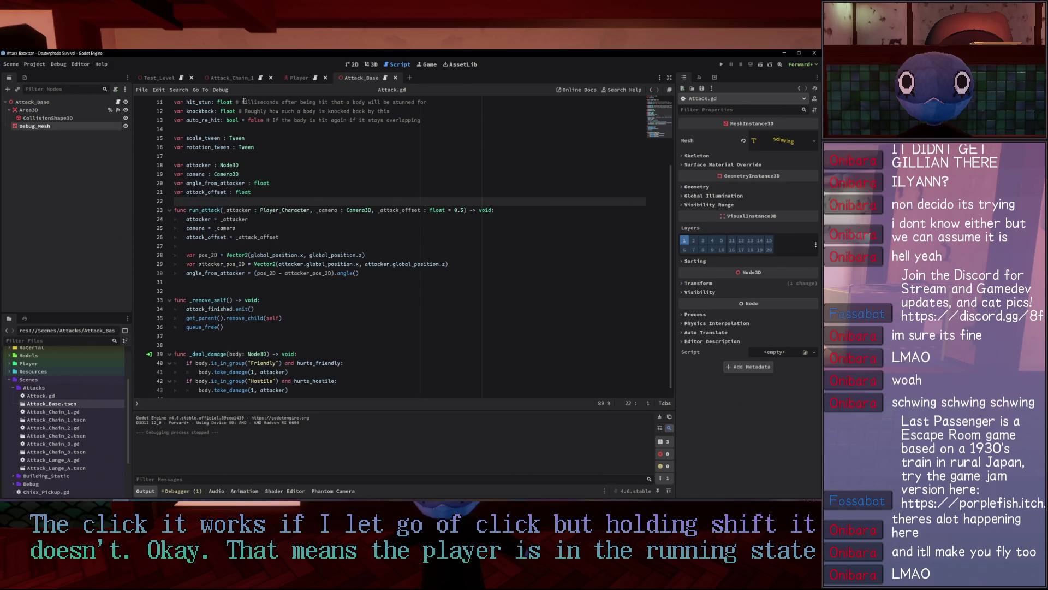
In the Player scene, add State_Running to State_Attack_Start_Lunge's Possible Next States.
click(298, 77)
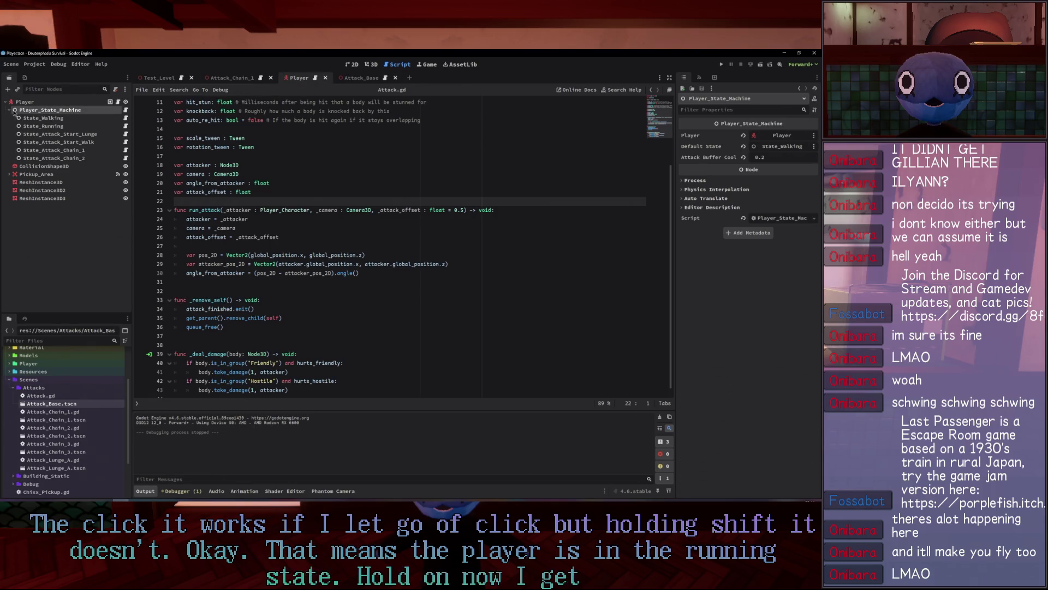
click(57, 142)
click(61, 135)
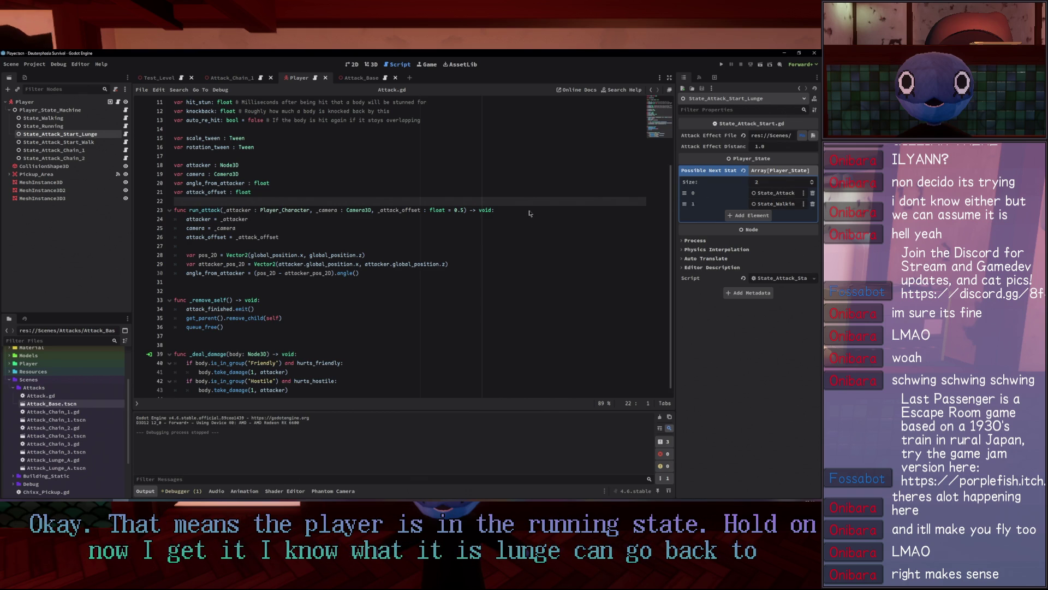
drag(676, 223, 523, 224)
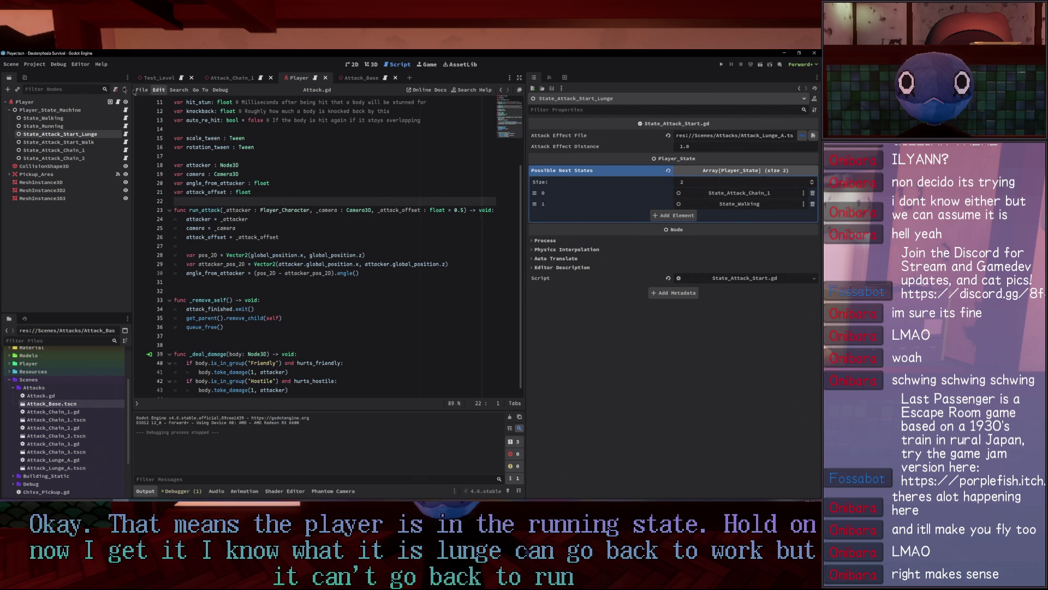
drag(43, 127, 687, 218)
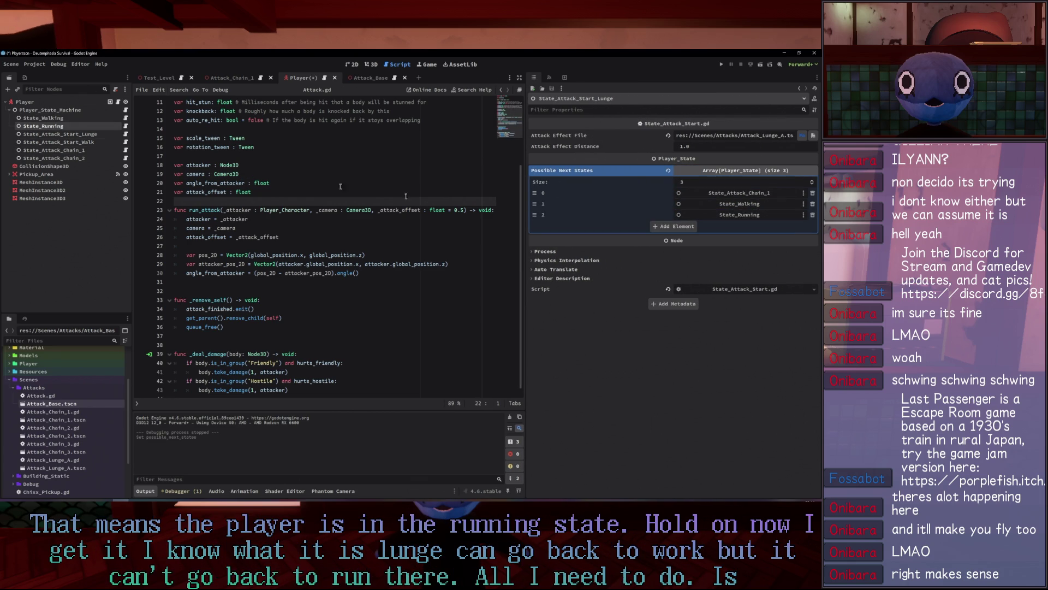
Add State_Running to State_Attack_Chain_1's Possible Next States and relaunch the game with F5.
click(69, 151)
drag(49, 127, 808, 225)
drag(684, 232, 684, 232)
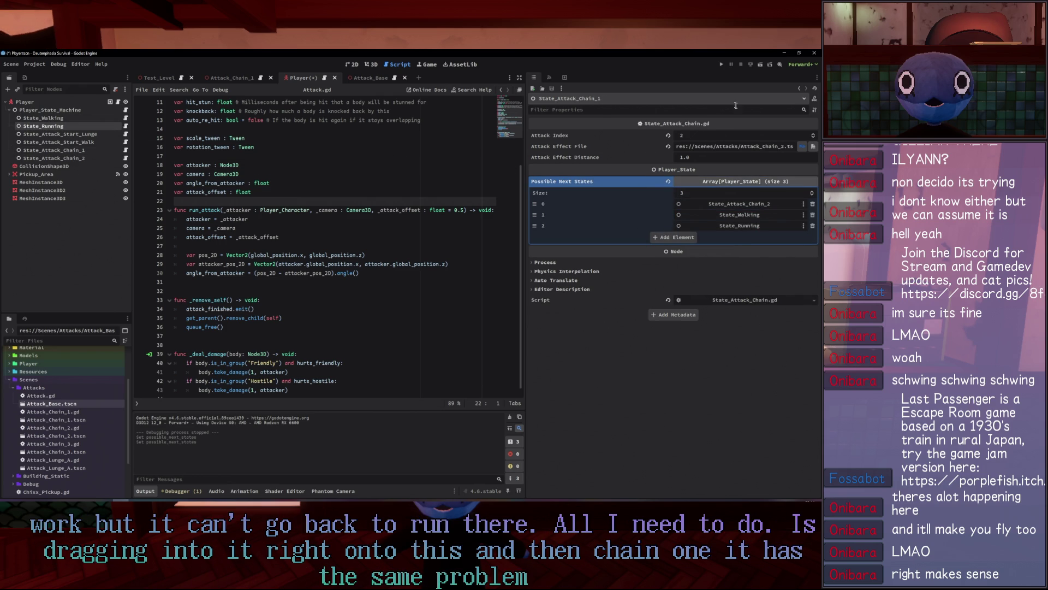
key(F5)
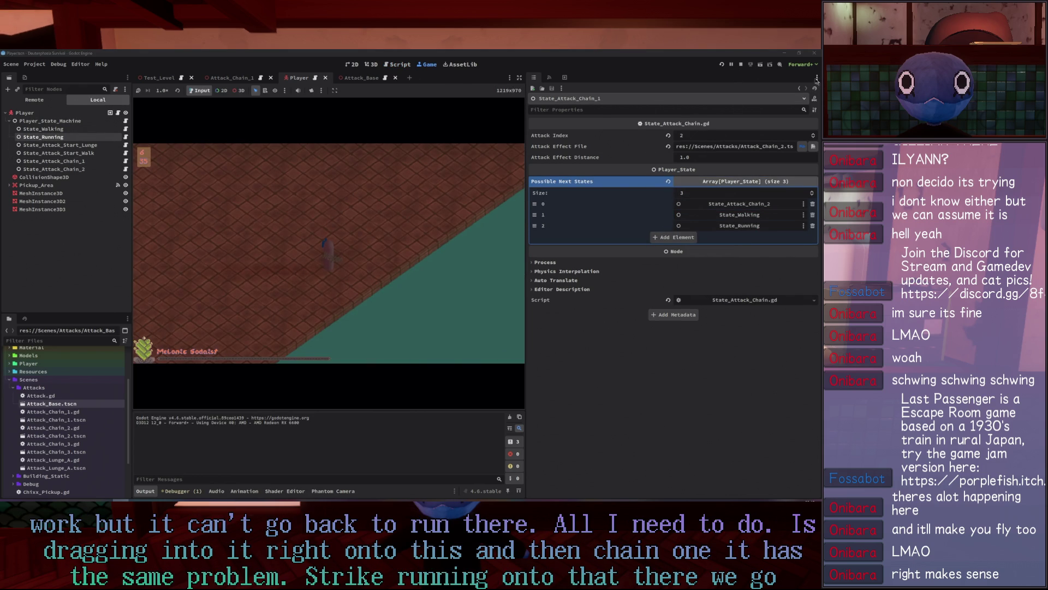
Hide the side panels, then move the player with W/D and perform lunge attacks.
click(519, 78)
click(378, 142)
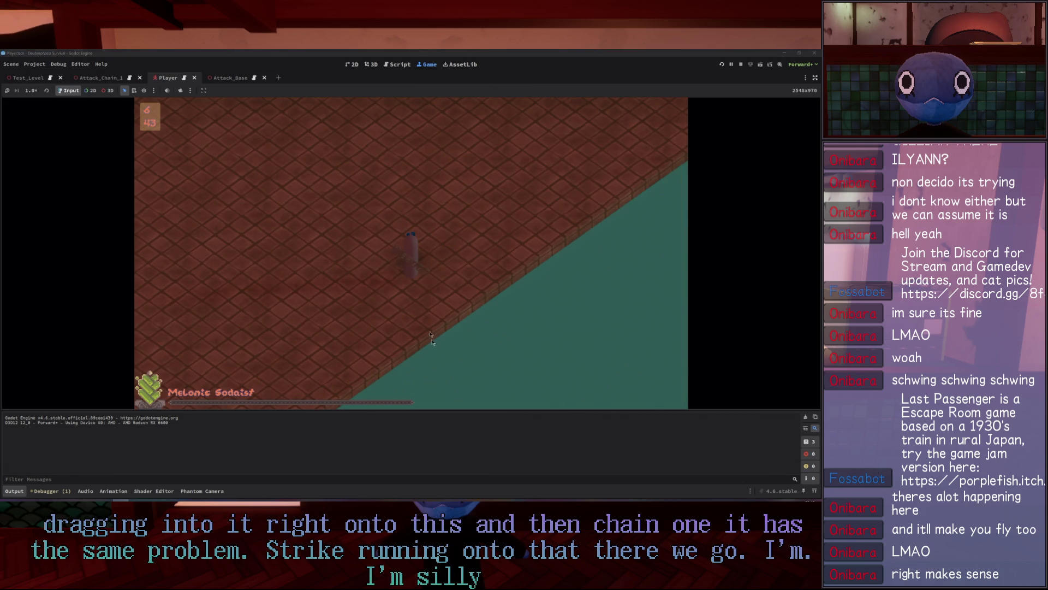
key(w)
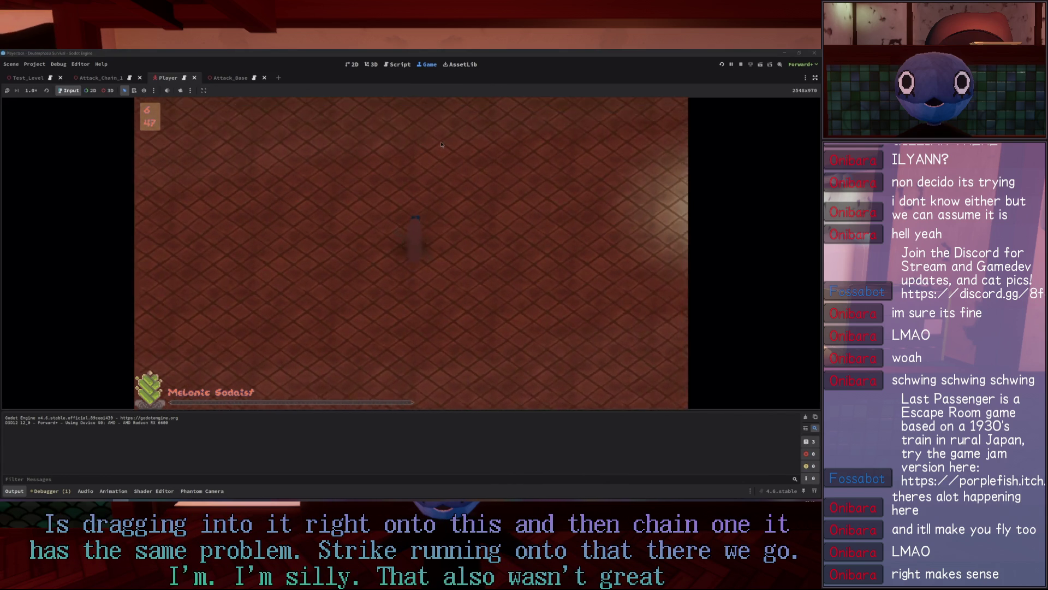
key(d)
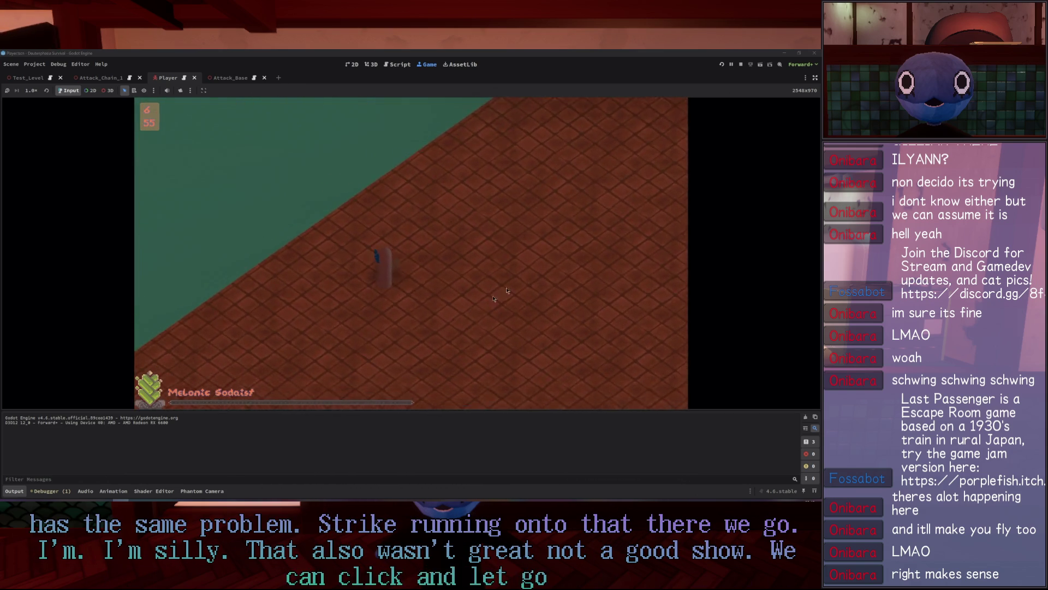
click(547, 261)
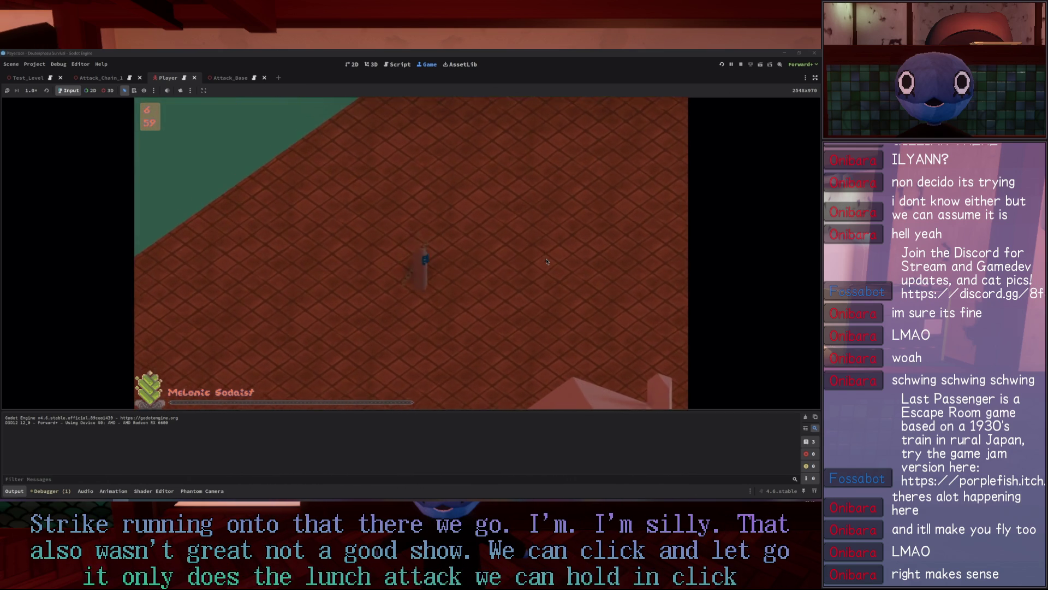
click(546, 262)
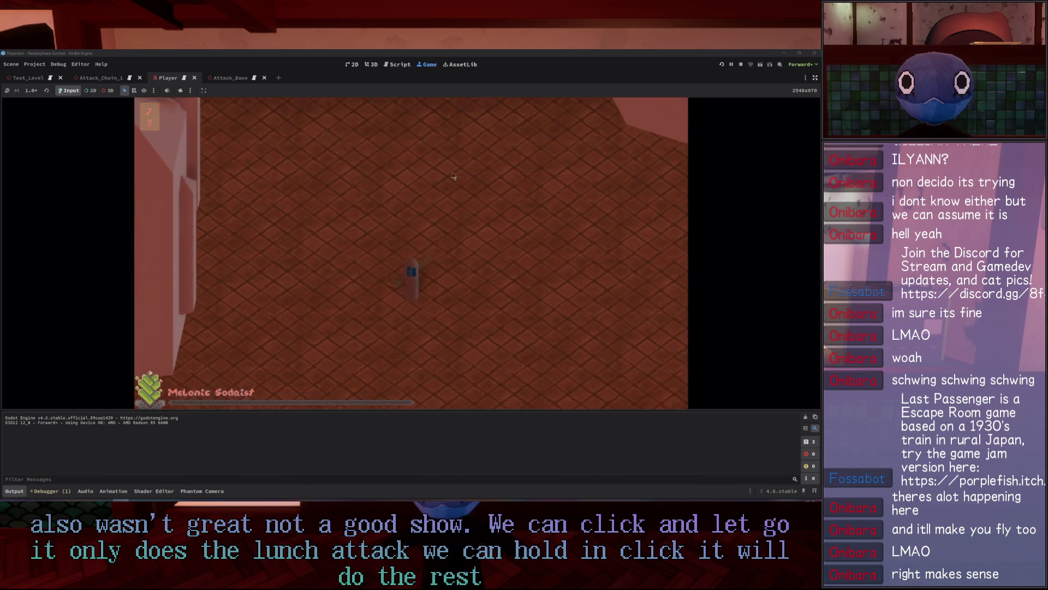
Chain follow-up attacks after lunges at the enemies, then collapse the bottom Output panel.
click(411, 185)
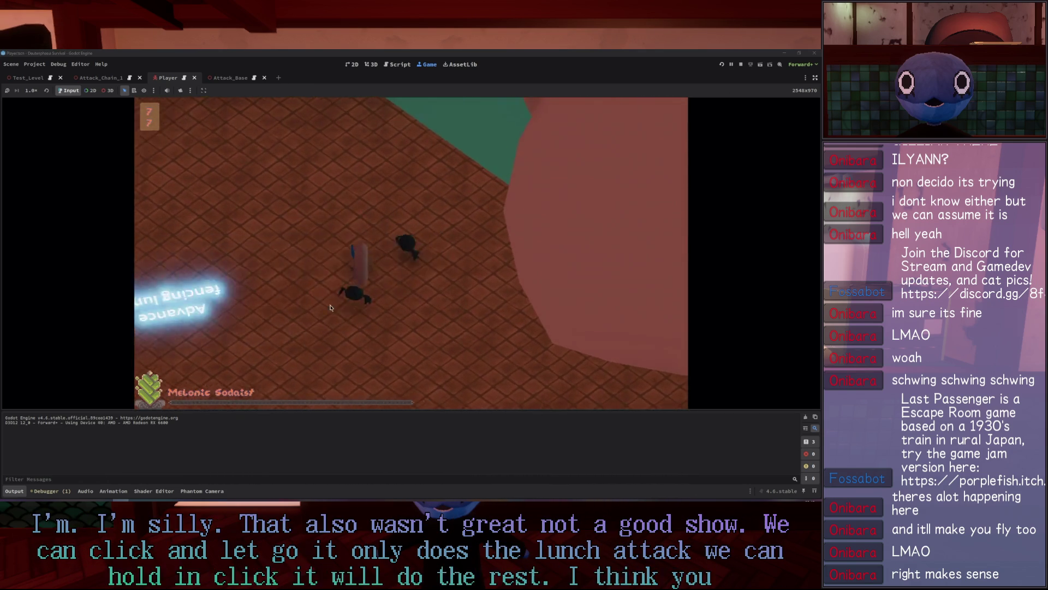
click(449, 340)
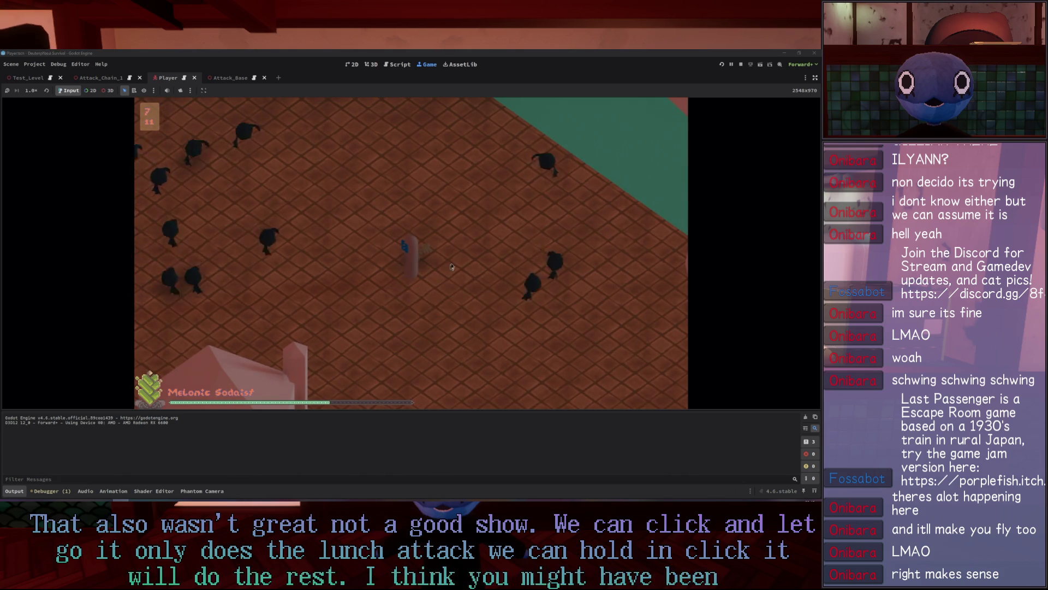
click(448, 213)
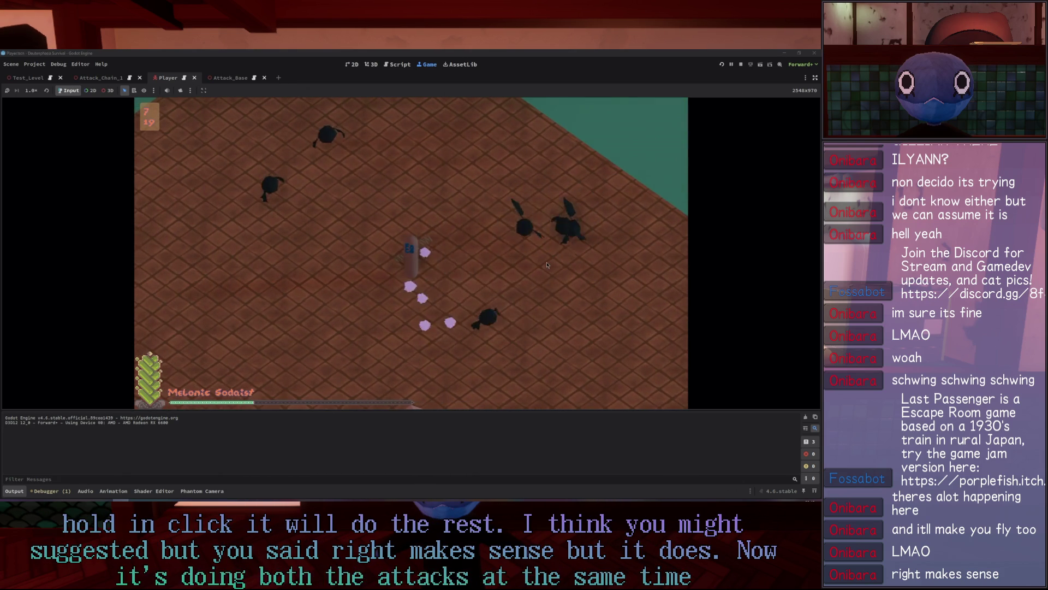
click(420, 153)
click(420, 153)
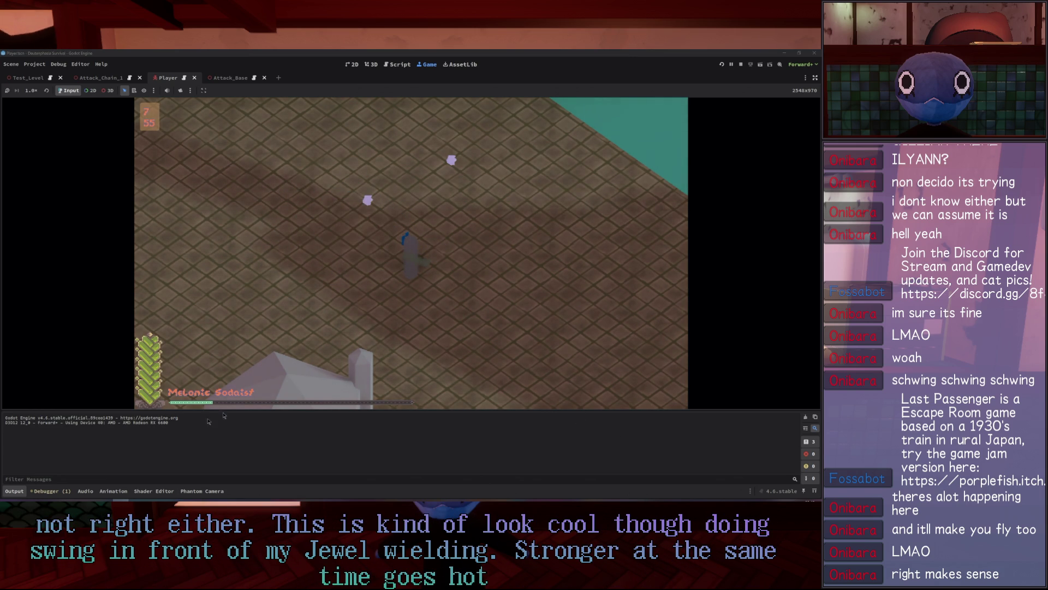
click(14, 492)
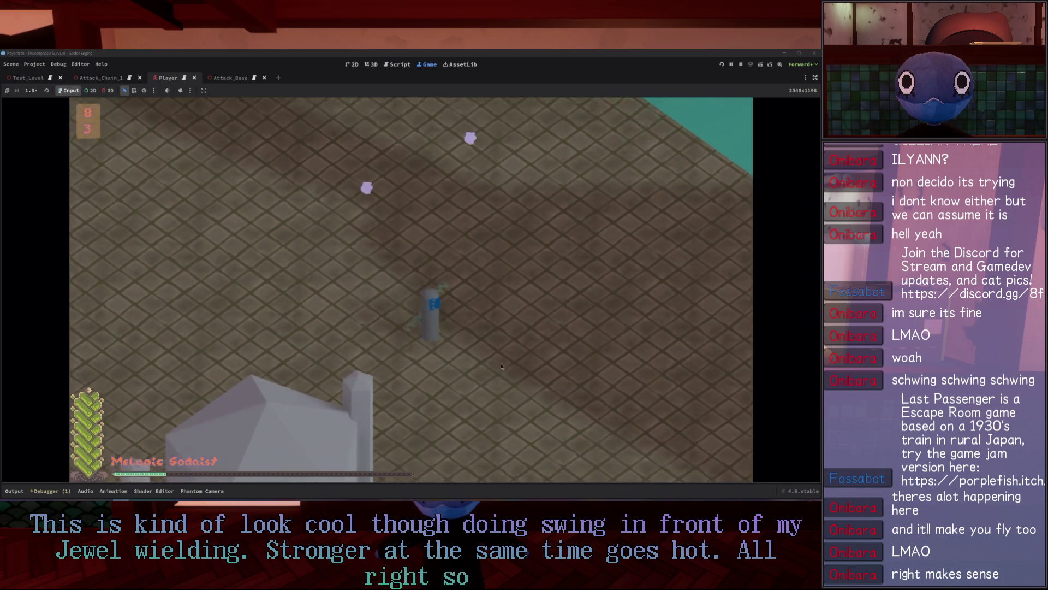
Reopen the Output panel with Alt+O and chain several attacks to test the combo.
key(alt+o)
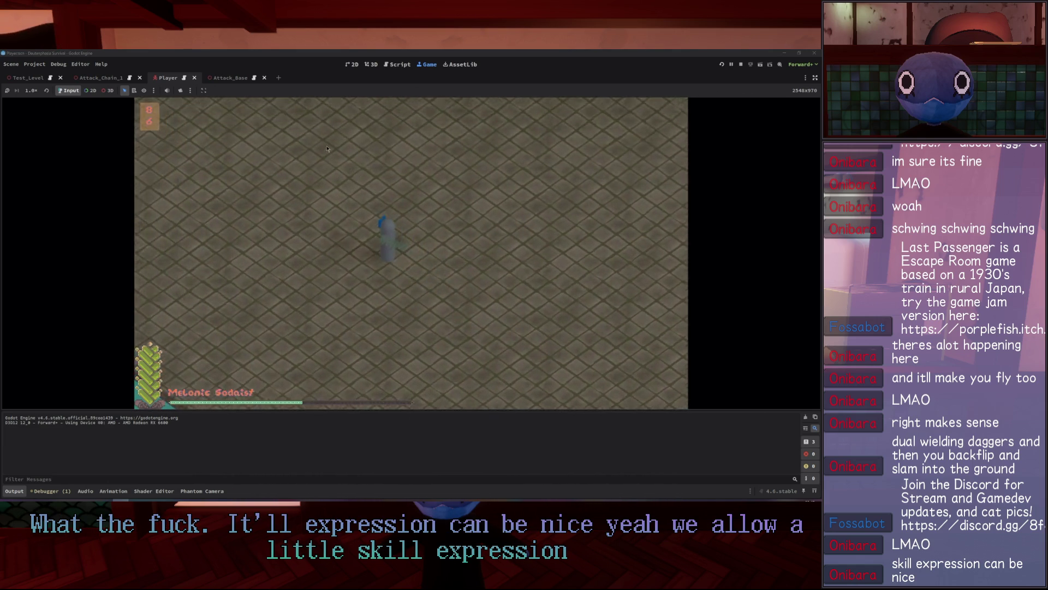
click(544, 187)
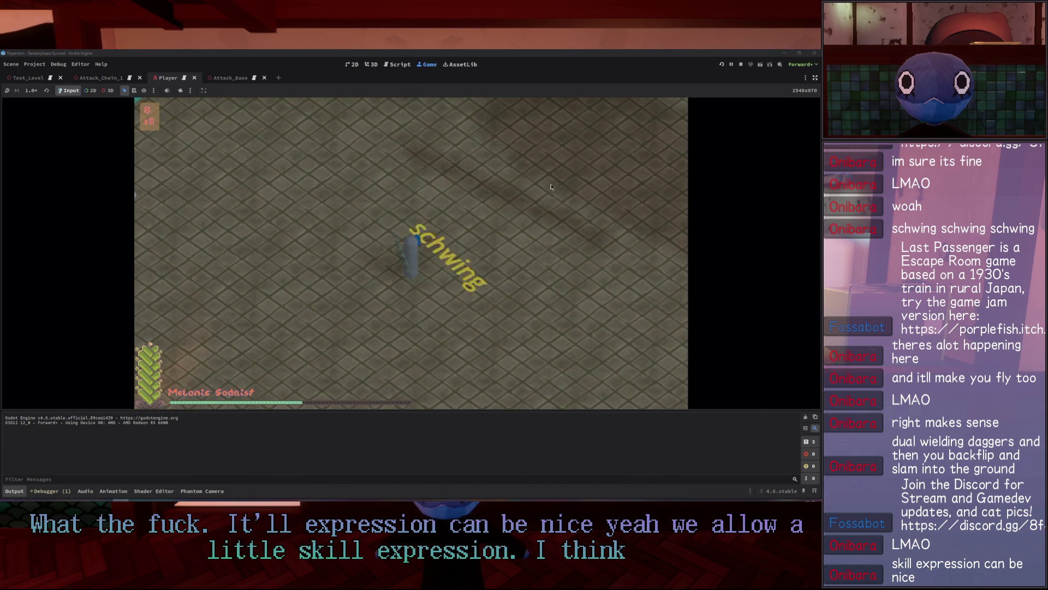
click(551, 186)
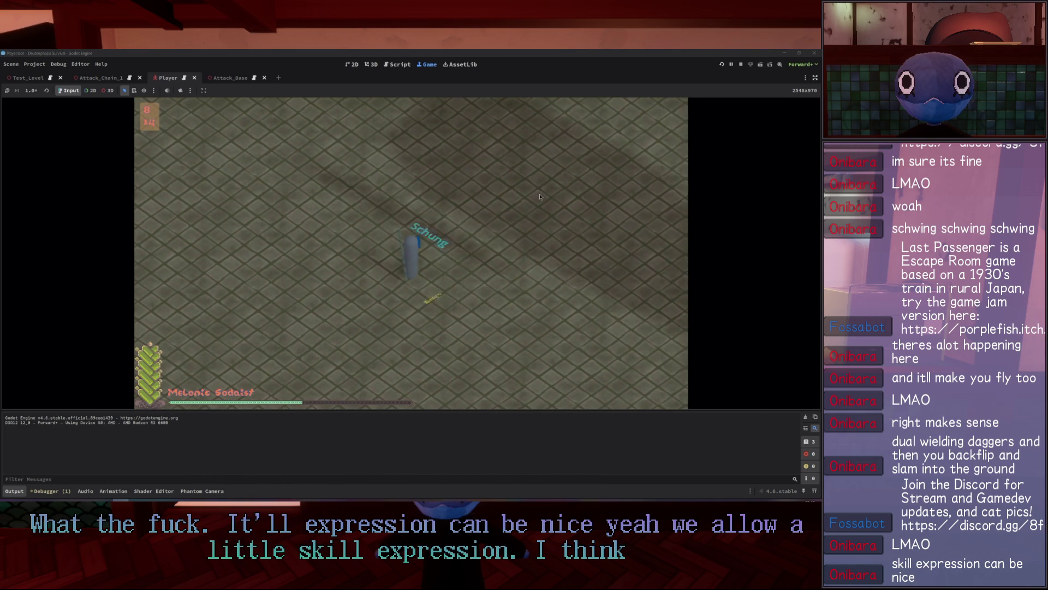
click(540, 197)
click(283, 229)
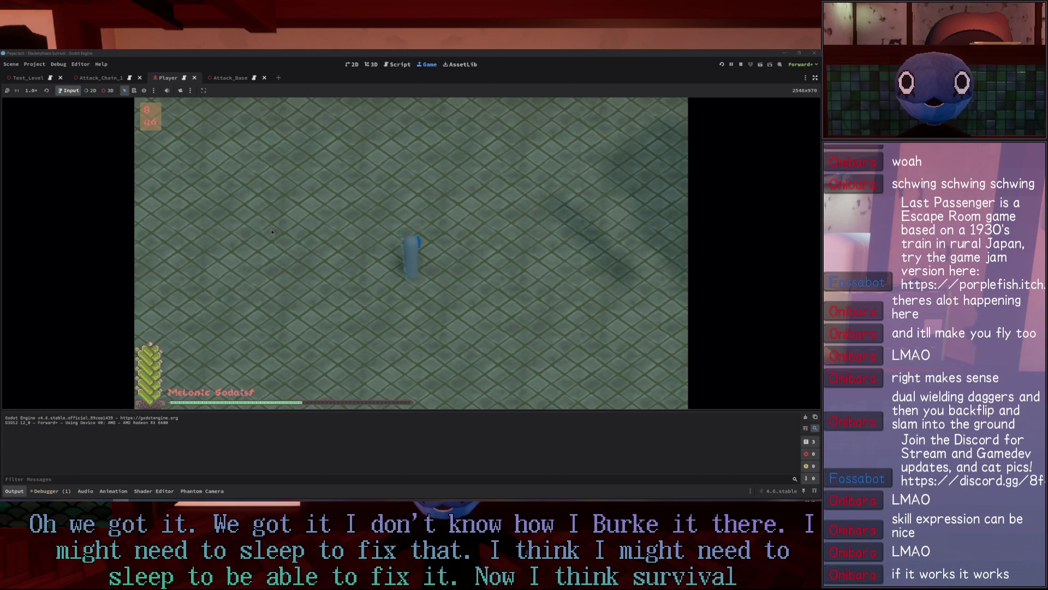
Walk the player around the level with WASD toward the water, building and crystal, then stop the game.
key(w)
key(a)
key(s)
key(d)
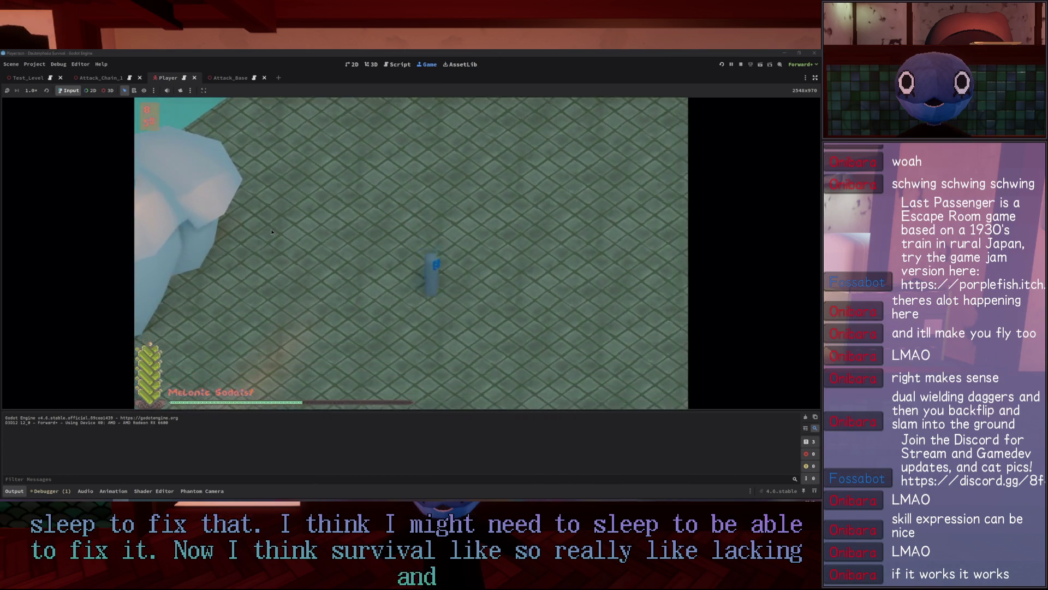
key(w)
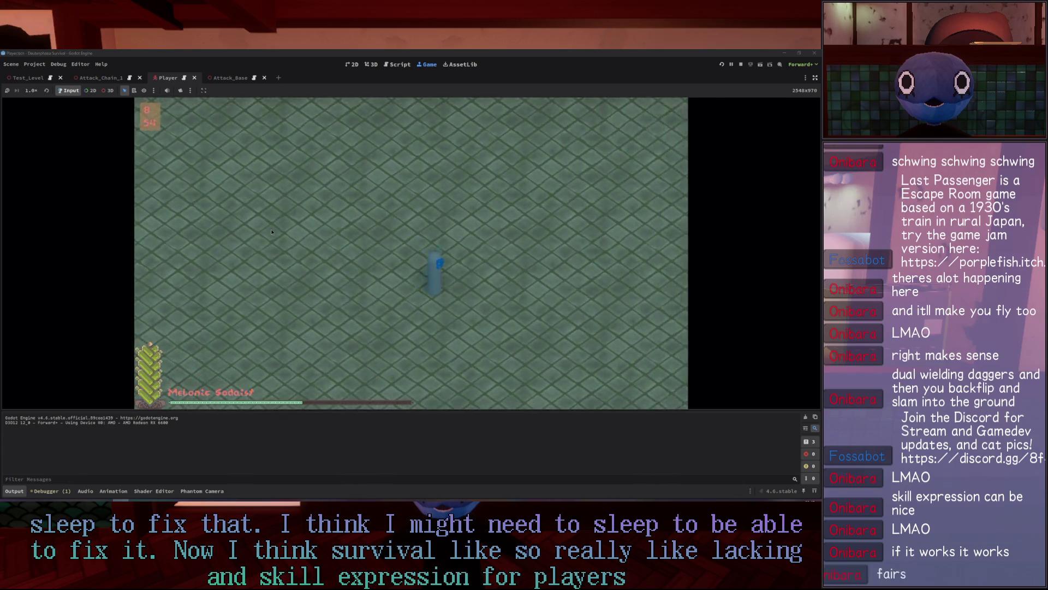
key(s)
key(d)
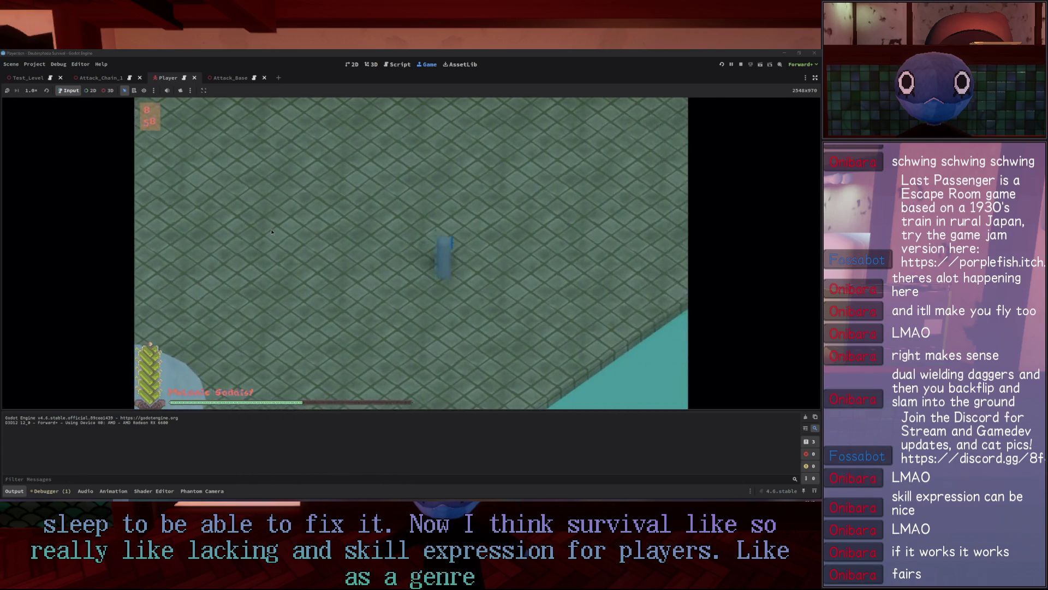
key(w)
key(d)
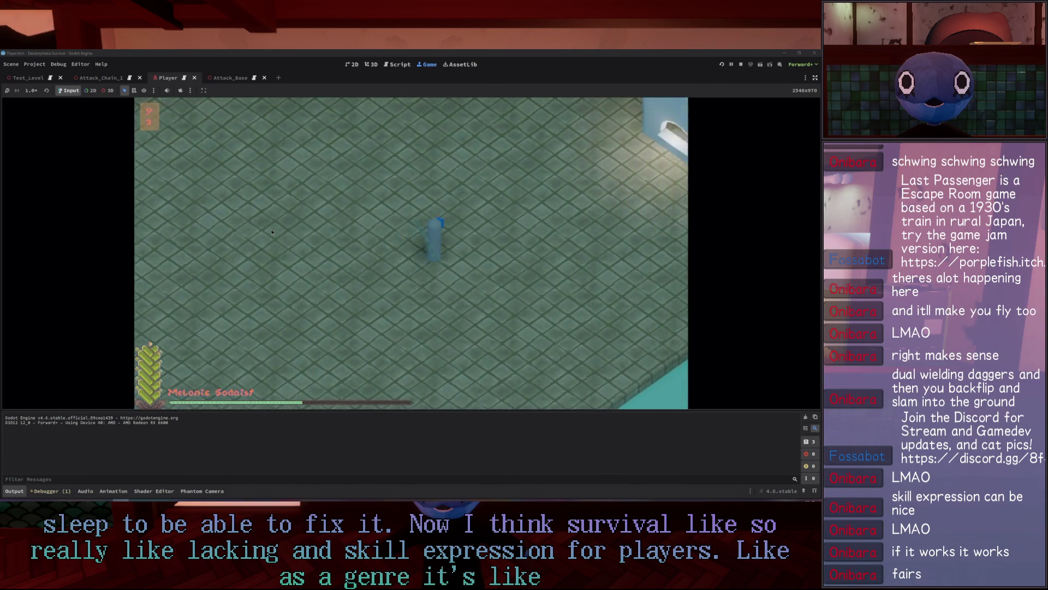
key(a)
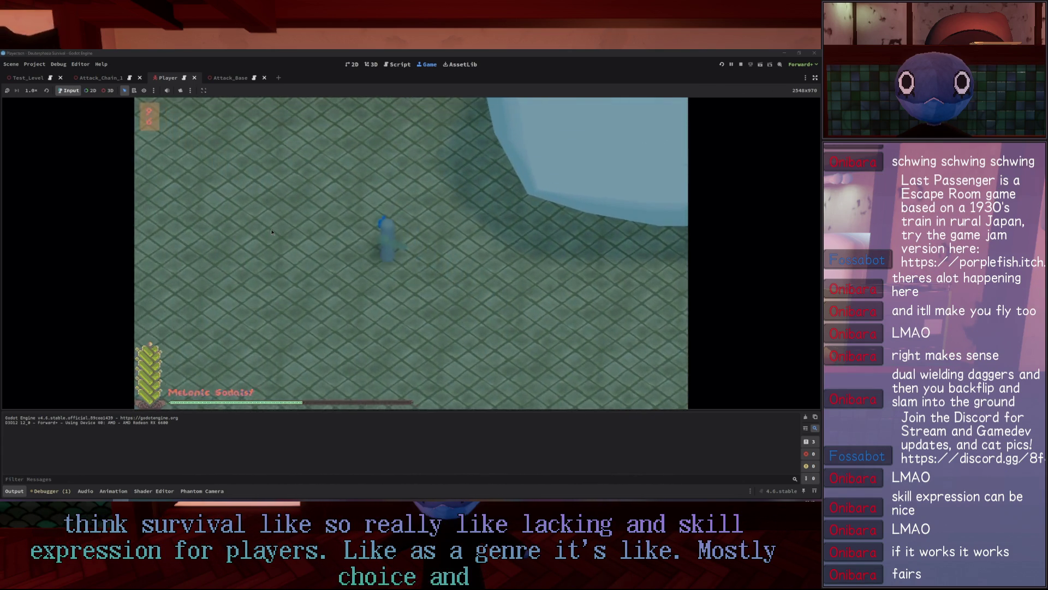
key(w)
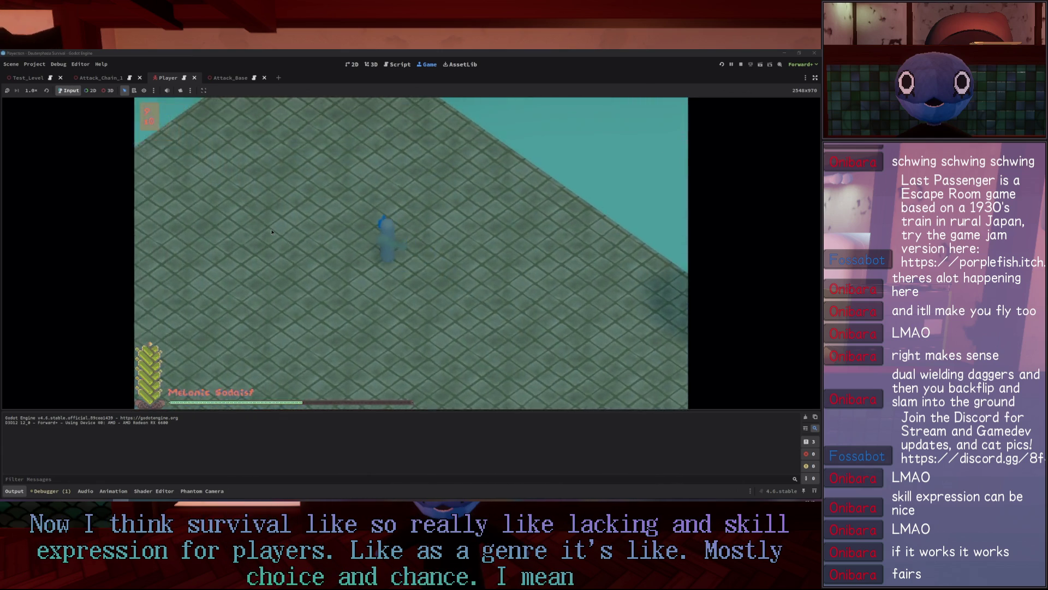
key(d)
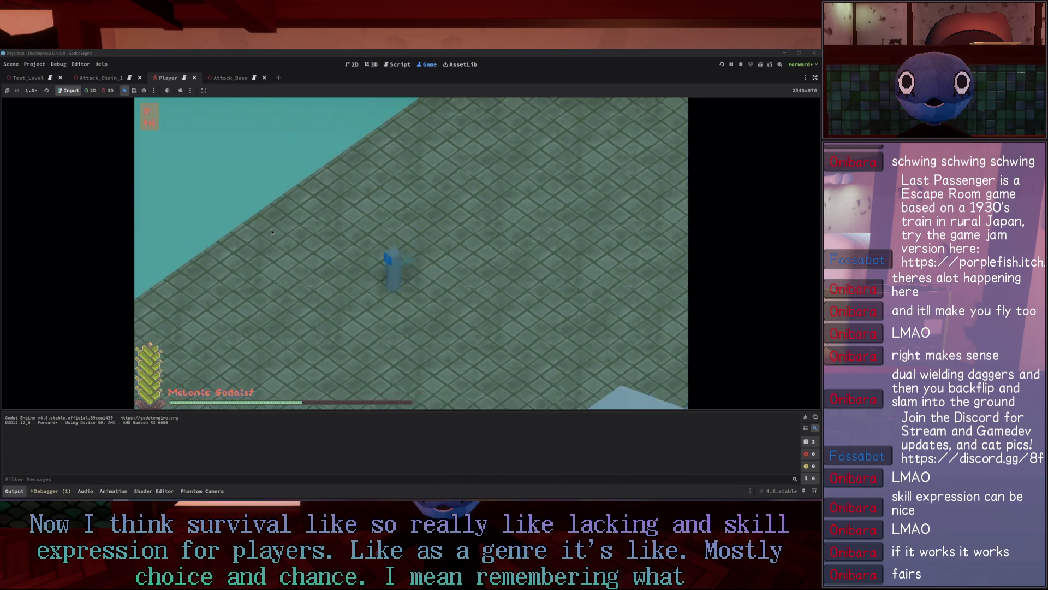
key(d)
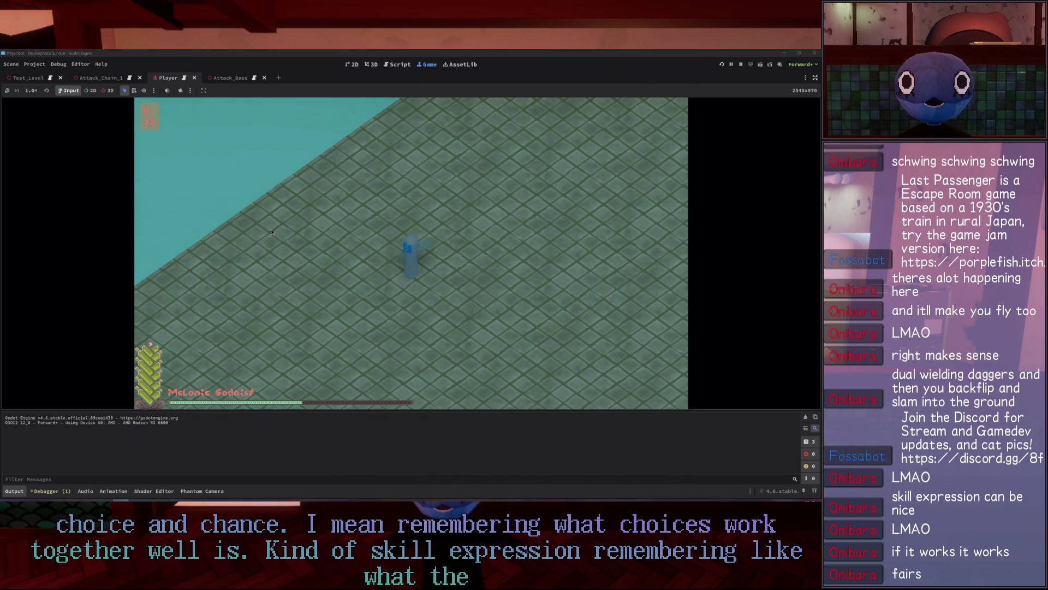
key(a)
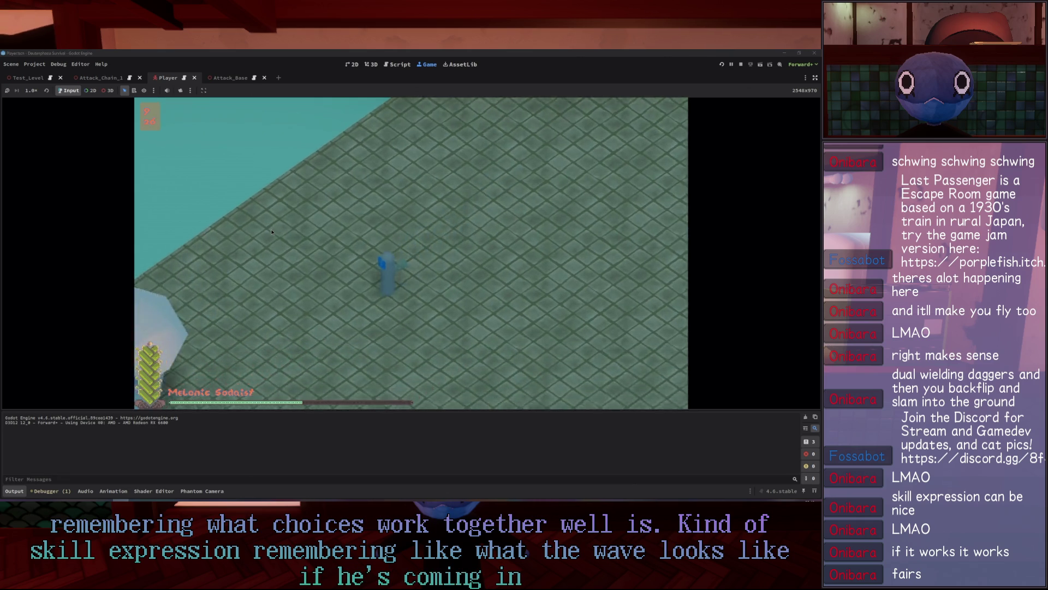
key(s)
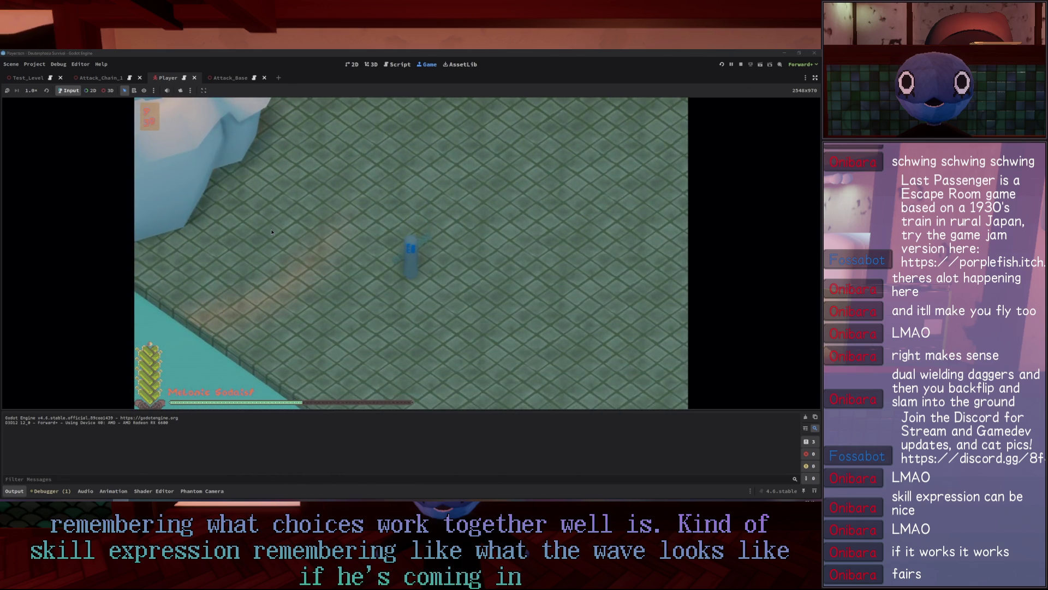
key(d)
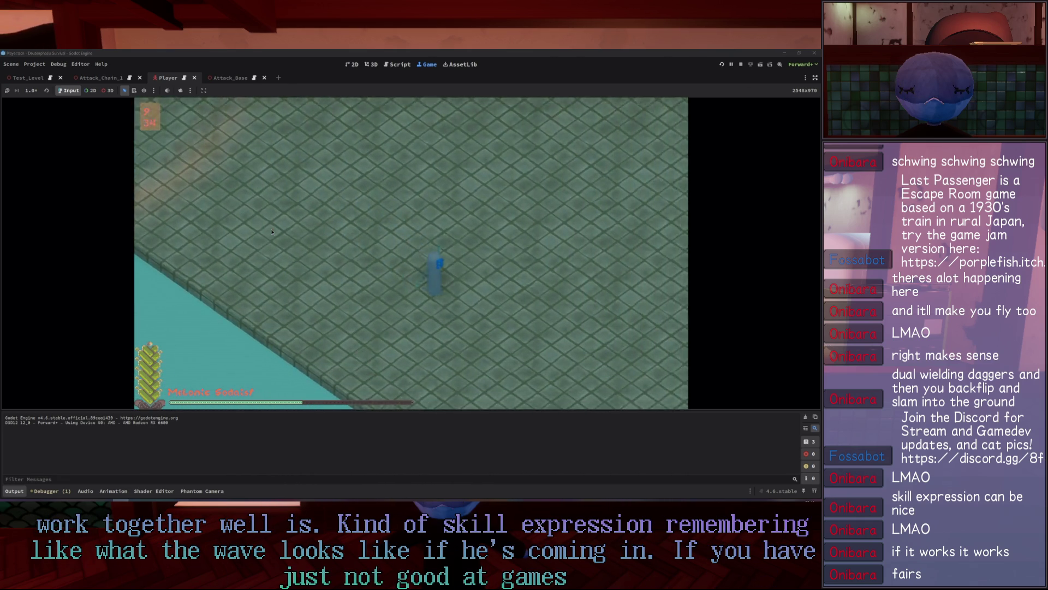
key(w)
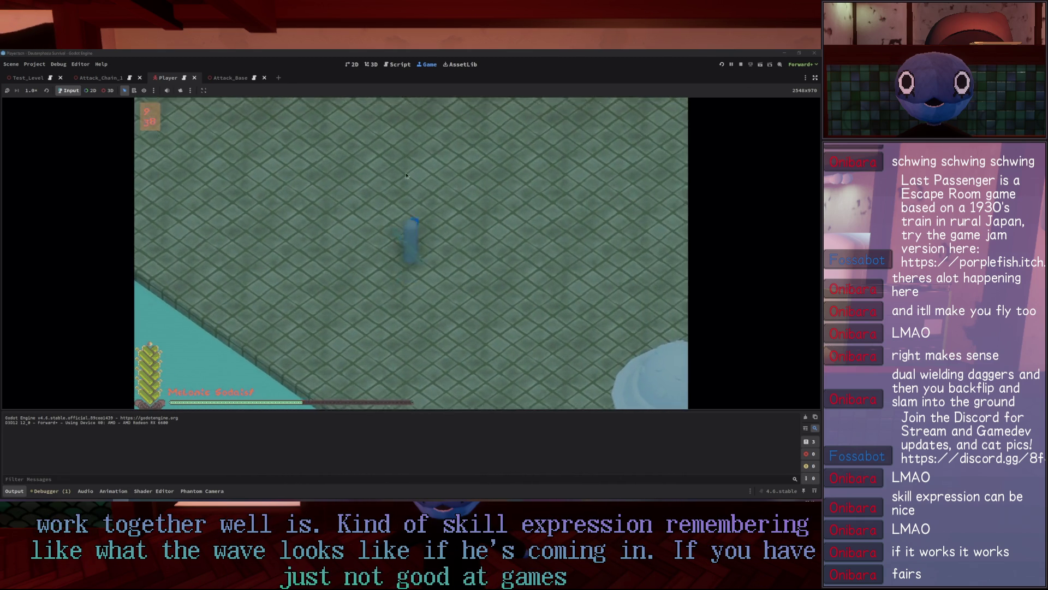
key(d)
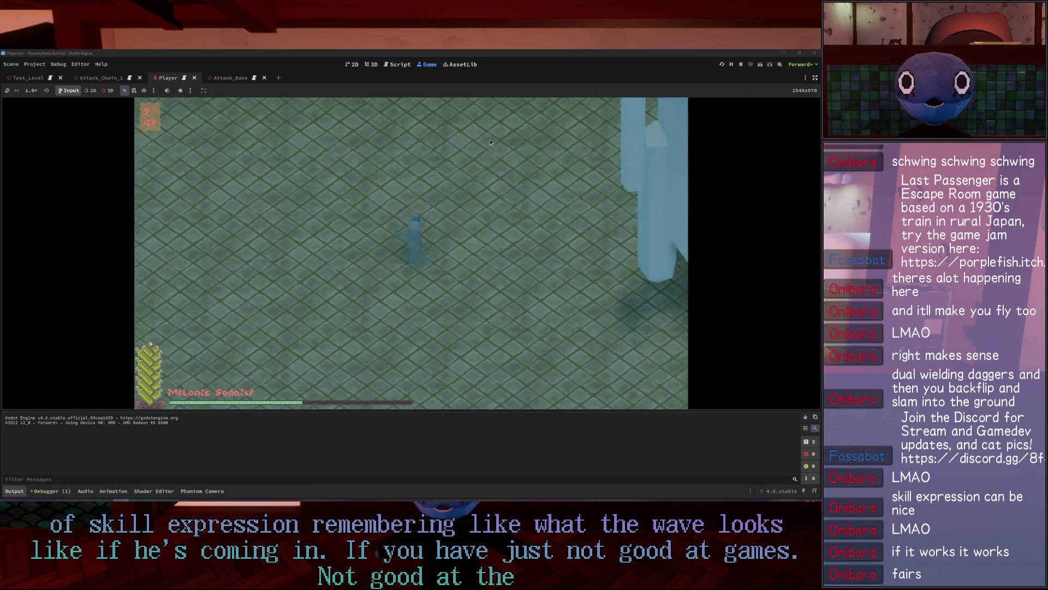
key(a)
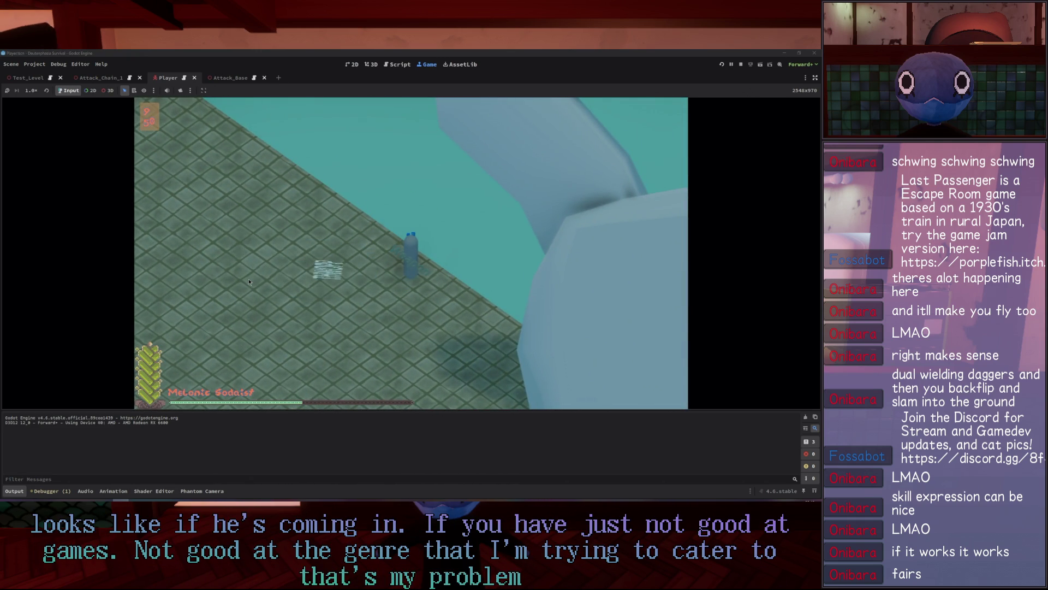
click(741, 65)
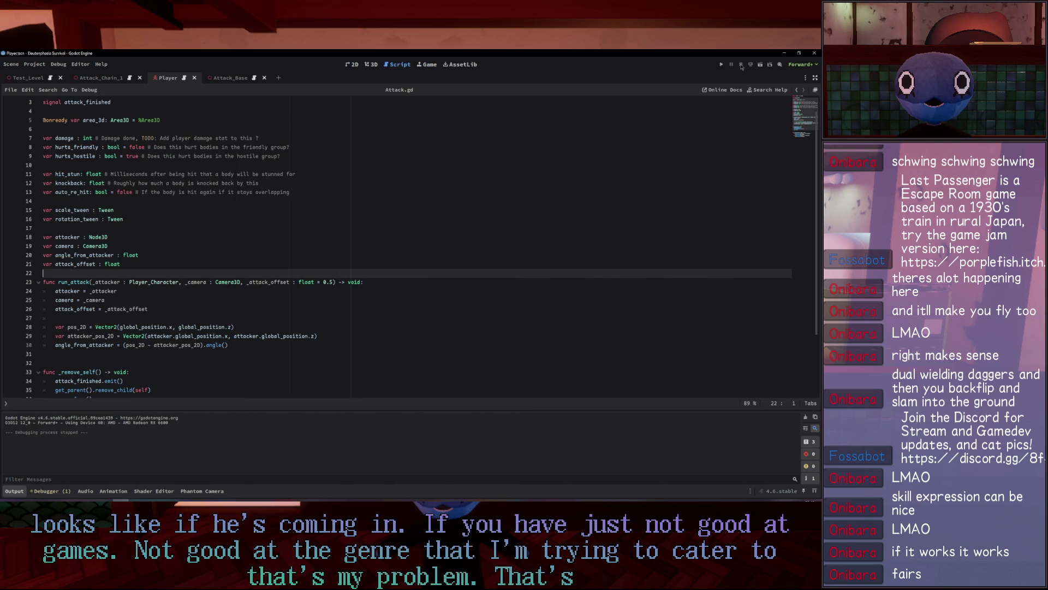